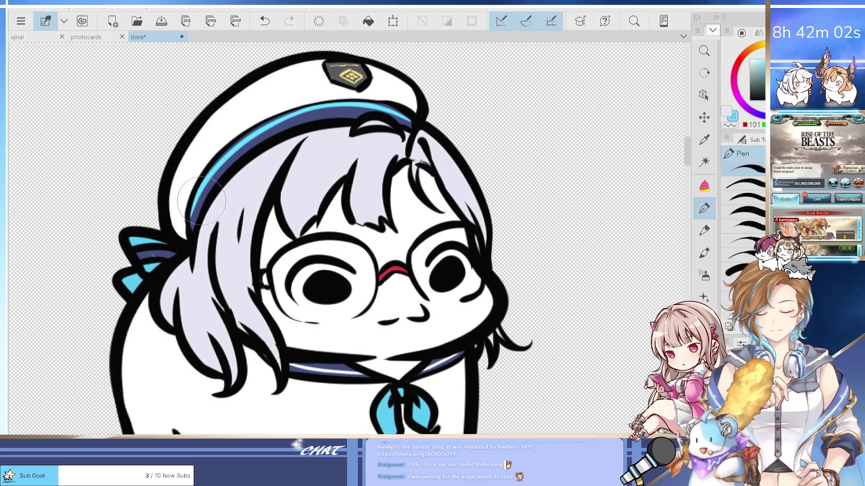
# Airbrush soft pinkish-red blush onto the glasses girl's cheek.
pyautogui.scroll(-2, 342, 108)
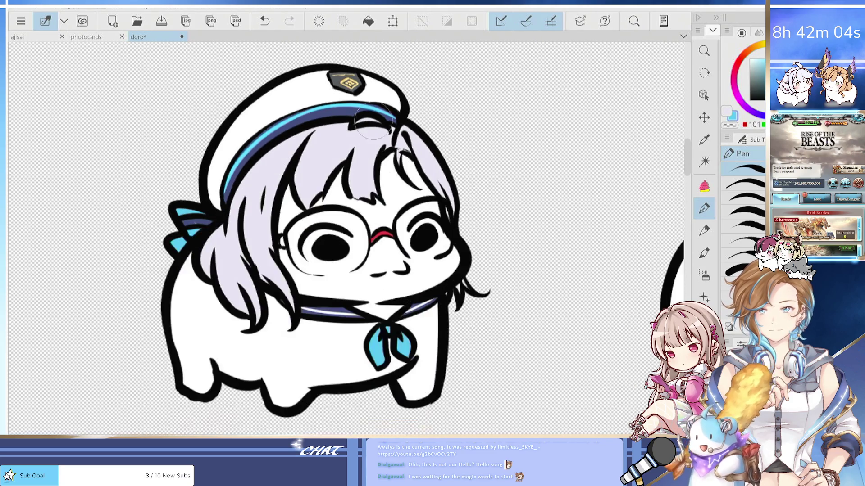
pyautogui.press('h')
pyautogui.scroll(-1, 491, 361)
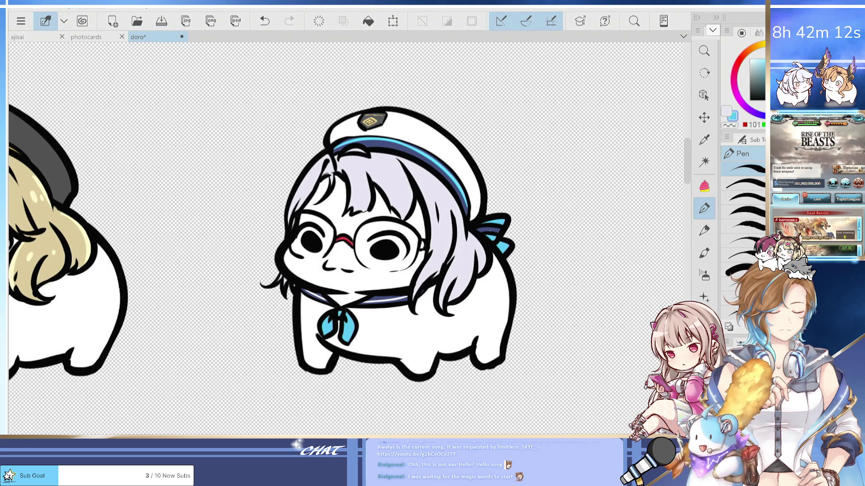
pyautogui.click(476, 302)
pyautogui.press('b')
pyautogui.moveTo(404, 270)
pyautogui.mouseDown()
pyautogui.moveTo(380, 270)
pyautogui.moveTo(426, 275)
pyautogui.moveTo(404, 285)
pyautogui.moveTo(387, 275)
pyautogui.moveTo(397, 270)
pyautogui.moveTo(315, 266)
pyautogui.moveTo(300, 252)
pyautogui.mouseUp()
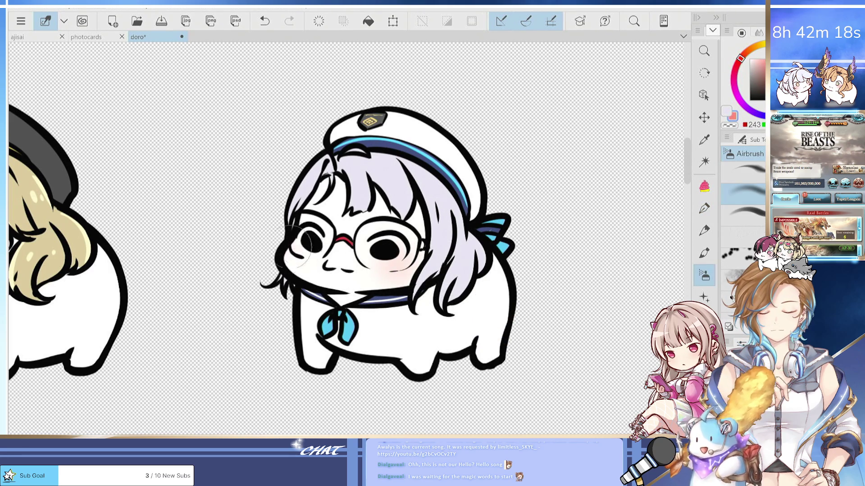
# Draw a red stroke on the glasses' right temple in the bridge's sampled red.
pyautogui.hotkey('ctrl', '+')
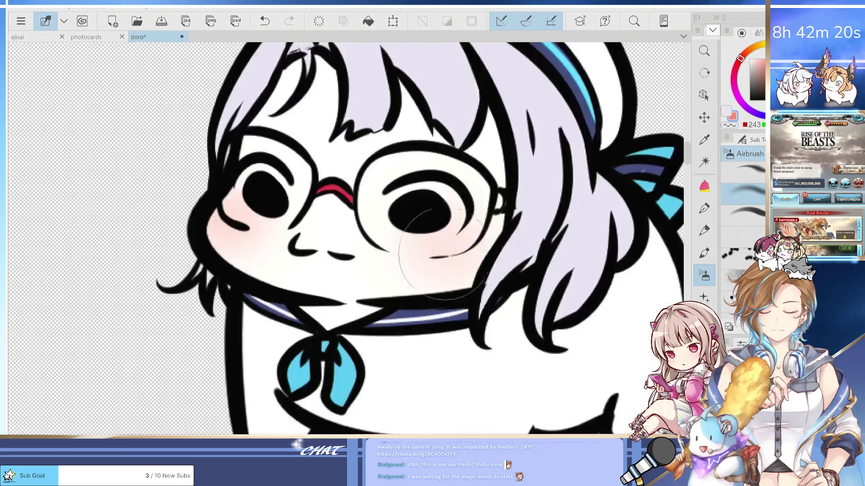
pyautogui.keyDown('alt'); pyautogui.click(356, 194); pyautogui.keyUp('alt')
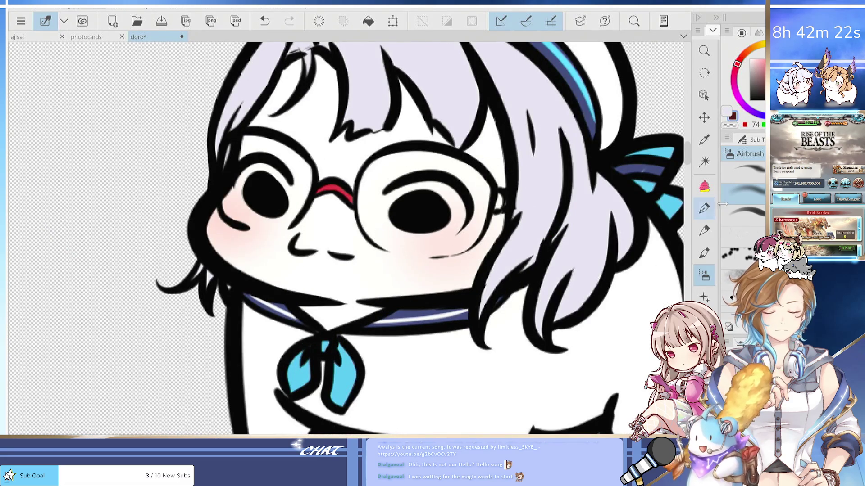
pyautogui.click(704, 208)
pyautogui.hotkey('ctrl', 'z')
pyautogui.keyDown('alt'); pyautogui.click(336, 184); pyautogui.keyUp('alt')
pyautogui.moveTo(496, 191); pyautogui.dragTo(502, 208)
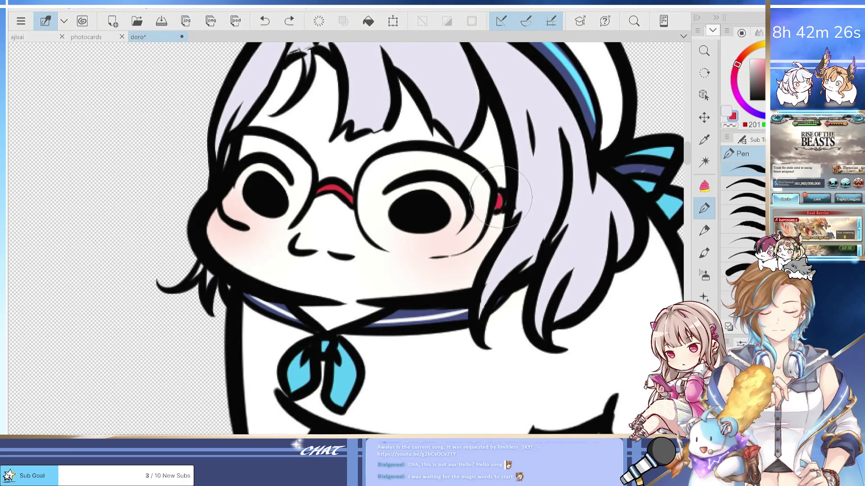
pyautogui.scroll(-3, 480, 337)
pyautogui.moveTo(481, 337); pyautogui.dragTo(442, 371)
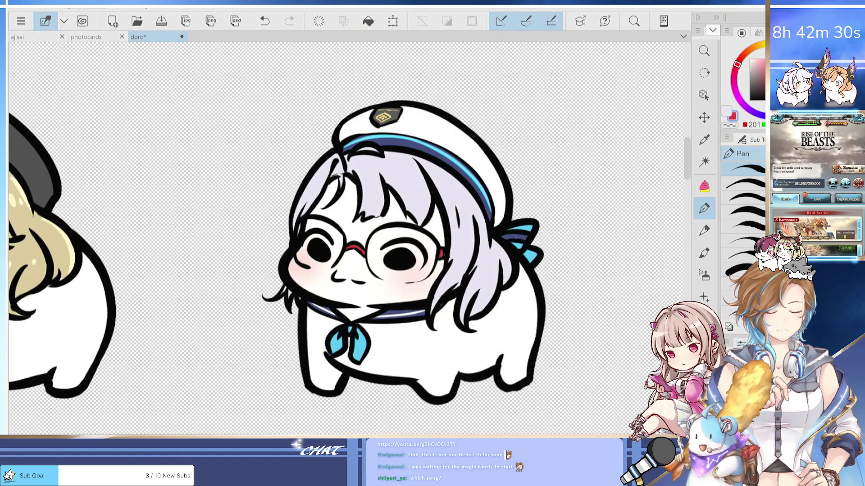
# Paint the glasses girl's pupils green, flipping and straightening the view to reach both eyes.
pyautogui.scroll(5, 353, 280)
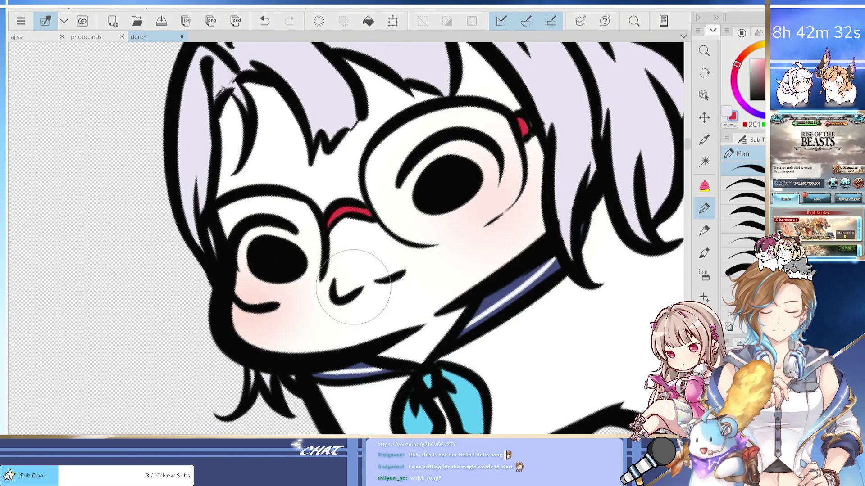
pyautogui.press('x')
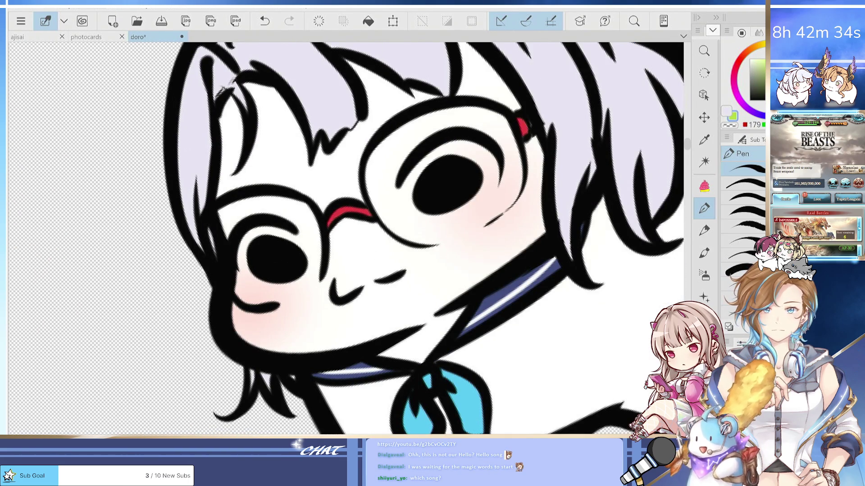
pyautogui.scroll(2, 440, 191)
pyautogui.moveTo(445, 180)
pyautogui.mouseDown()
pyautogui.moveTo(463, 155)
pyautogui.moveTo(473, 171)
pyautogui.moveTo(446, 194)
pyautogui.moveTo(468, 176)
pyautogui.moveTo(464, 193)
pyautogui.mouseUp()
pyautogui.hotkey('ctrl', 'z')
pyautogui.press('h')
pyautogui.press('Delete')
pyautogui.press('Delete')
pyautogui.press('Delete')
pyautogui.hotkey('ctrl', '0')
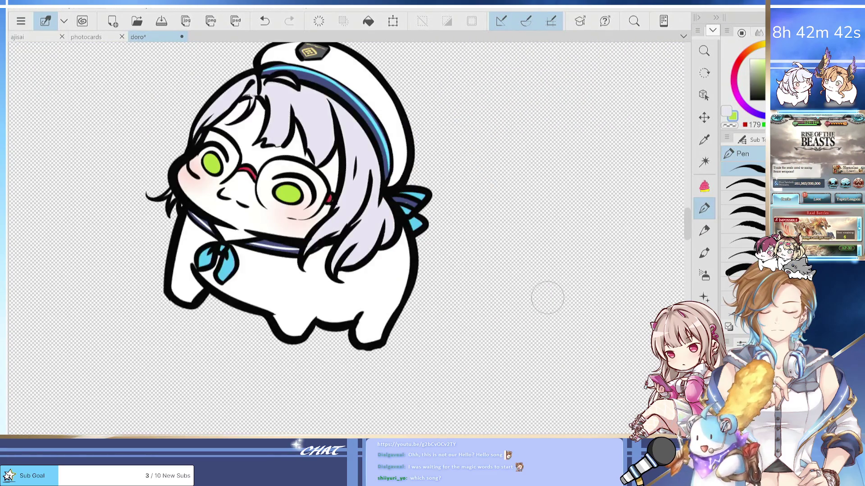
pyautogui.hotkey('ctrl', '0')
pyautogui.hotkey('ctrl', '+')
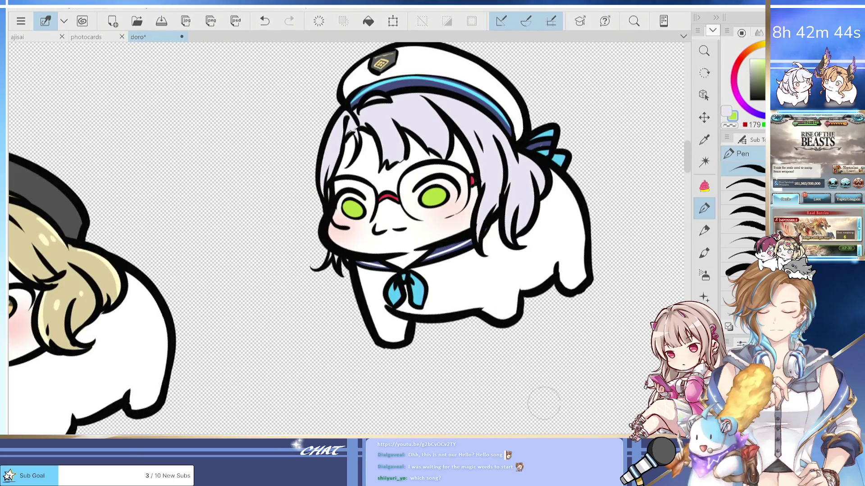
pyautogui.hotkey('ctrl', '0')
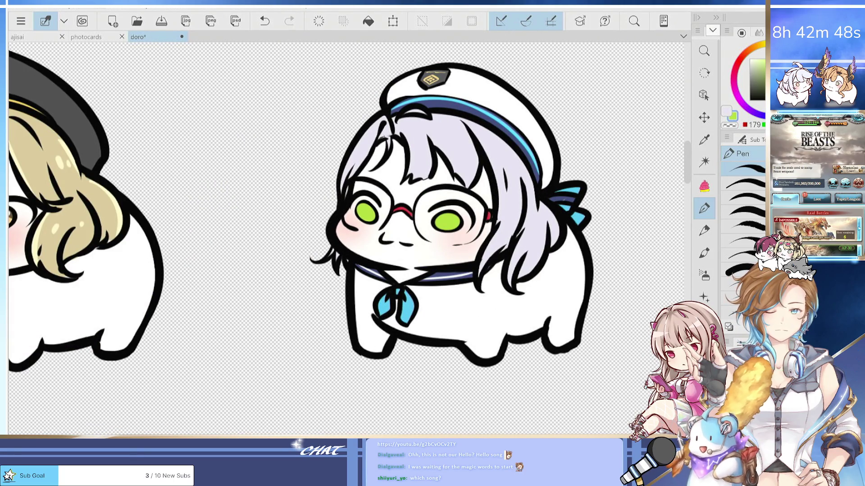
# Dab a small white highlight onto the green eye.
pyautogui.keyDown('alt'); pyautogui.click(520, 225); pyautogui.keyUp('alt')
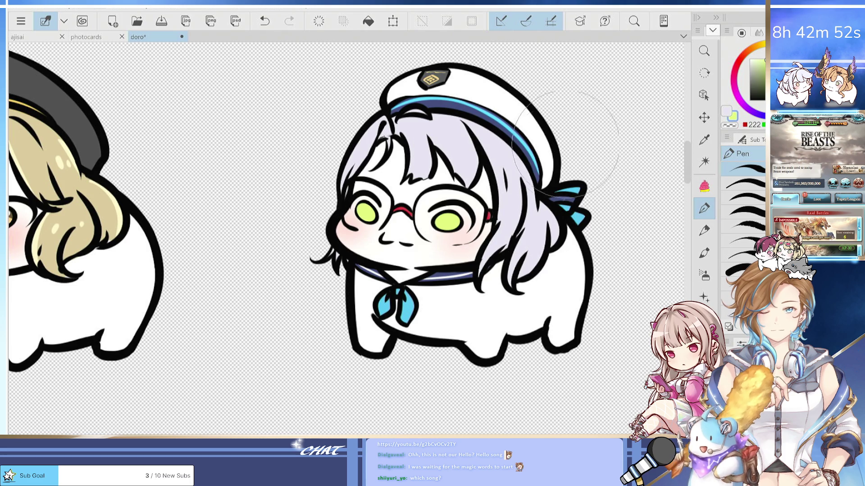
pyautogui.click(758, 93)
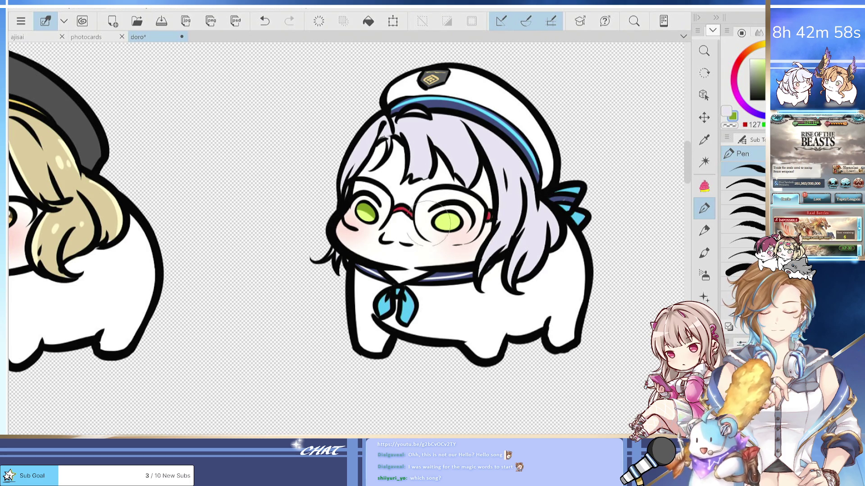
pyautogui.press('x')
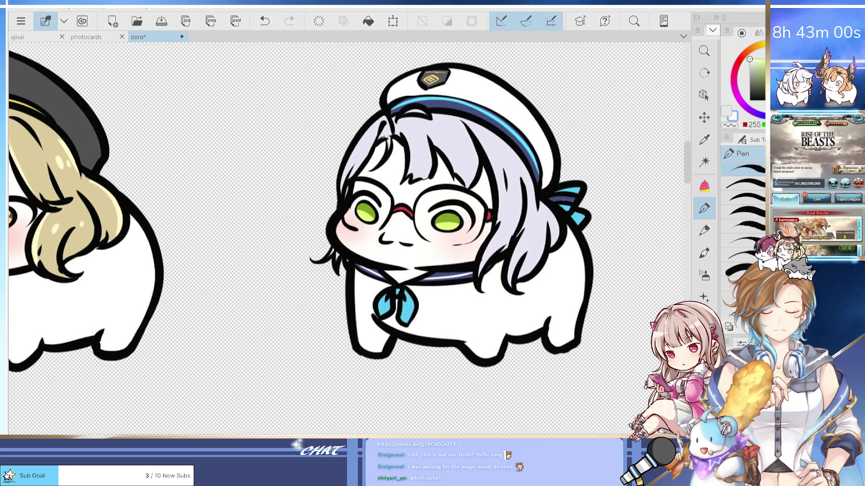
pyautogui.moveTo(368, 212); pyautogui.dragTo(372, 210)
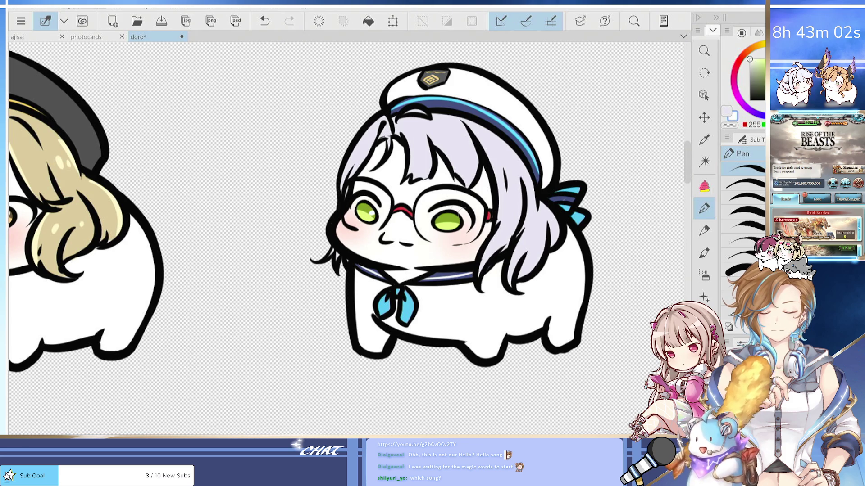
pyautogui.scroll(-3, 472, 206)
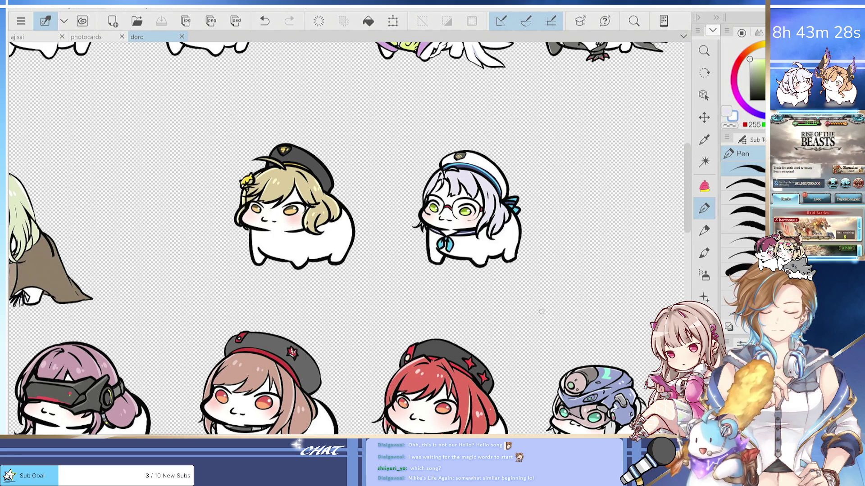
# Paint lightened lavender shine strokes over the left hair and the strand by the eye.
pyautogui.scroll(5, 470, 196)
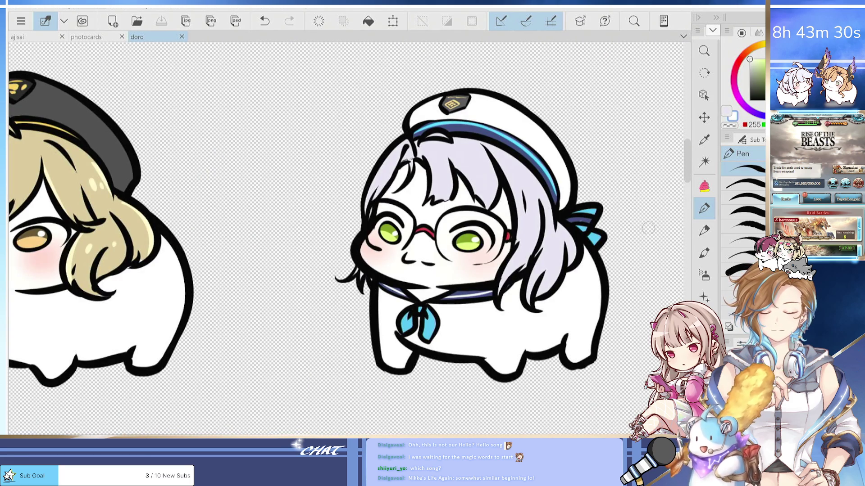
pyautogui.keyDown('alt'); pyautogui.click(555, 229); pyautogui.keyUp('alt')
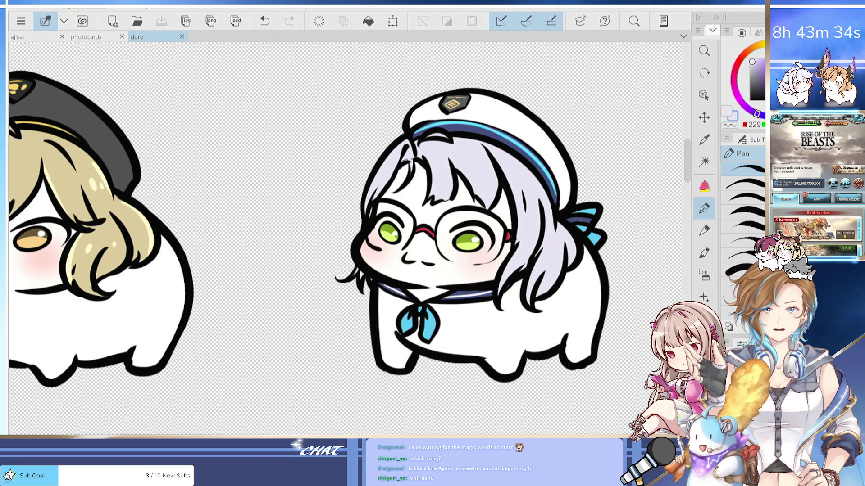
pyautogui.click(750, 62)
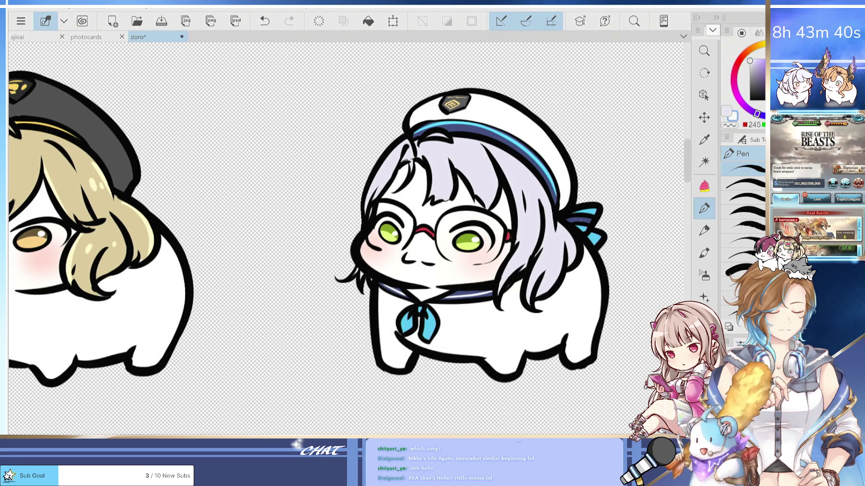
pyautogui.moveTo(407, 132); pyautogui.dragTo(377, 203)
pyautogui.click(749, 59)
pyautogui.moveTo(402, 144); pyautogui.dragTo(372, 208)
pyautogui.moveTo(406, 140)
pyautogui.mouseDown()
pyautogui.moveTo(380, 171)
pyautogui.moveTo(374, 206)
pyautogui.mouseUp()
pyautogui.hotkey('ctrl', 'z')
pyautogui.hotkey('ctrl', 'z')
pyautogui.moveTo(431, 158); pyautogui.dragTo(427, 204)
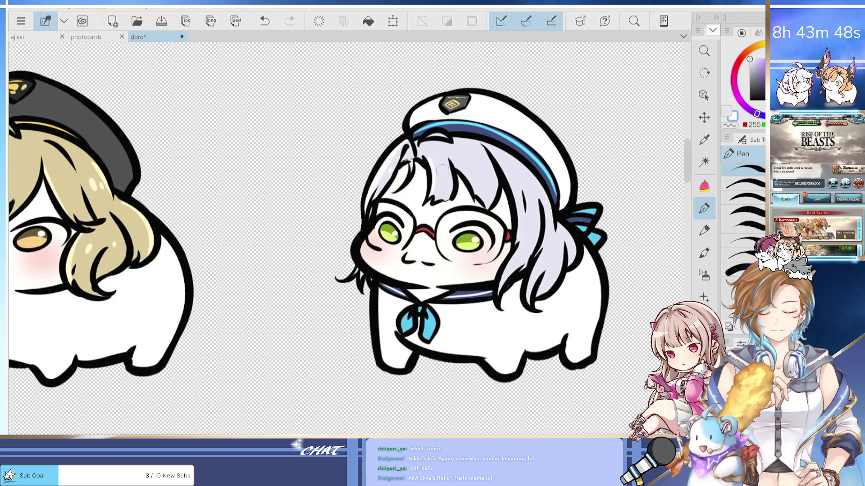
# Pan across the sheet, then clear and restore the selection.
pyautogui.scroll(-1, 492, 168)
pyautogui.scroll(-1, 489, 168)
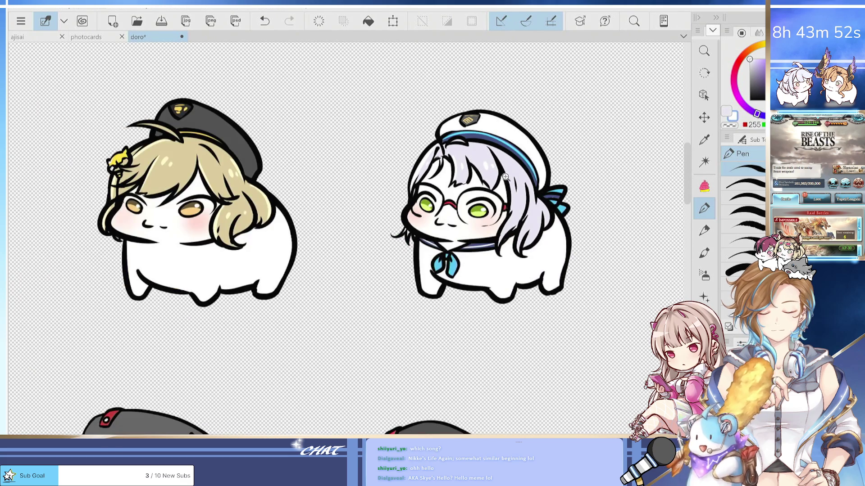
pyautogui.scroll(2, 505, 177)
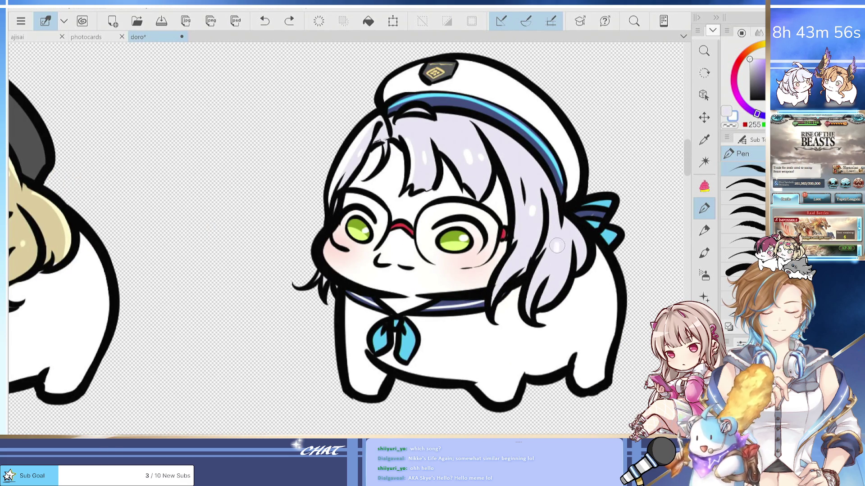
pyautogui.scroll(-2, 582, 216)
pyautogui.moveTo(579, 313)
pyautogui.mouseDown()
pyautogui.moveTo(602, 338)
pyautogui.moveTo(498, 287)
pyautogui.mouseUp()
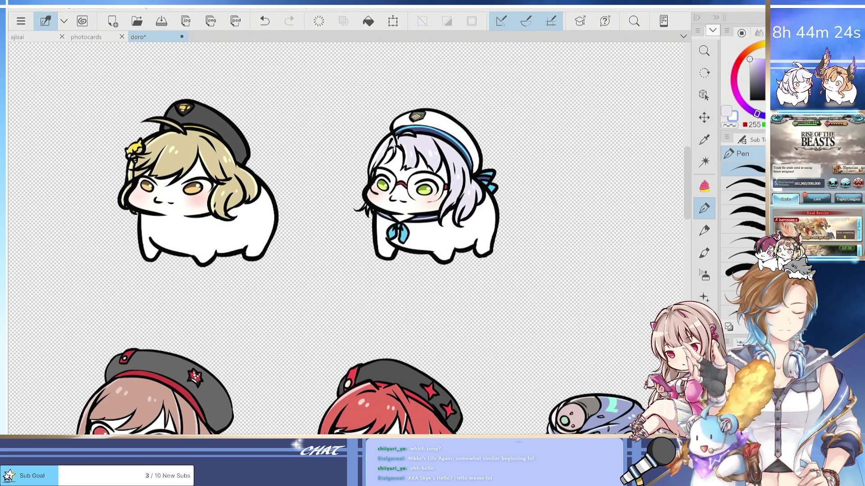
pyautogui.hotkey('ctrl', 'd')
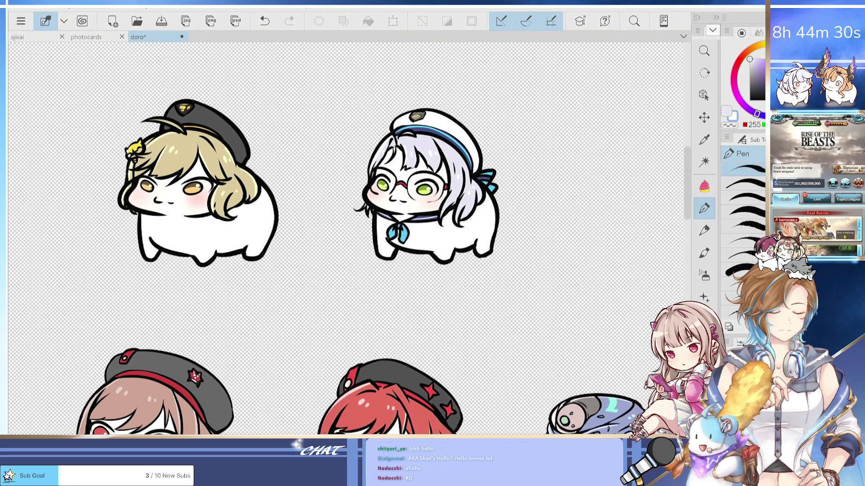
pyautogui.hotkey('ctrl', 'a')
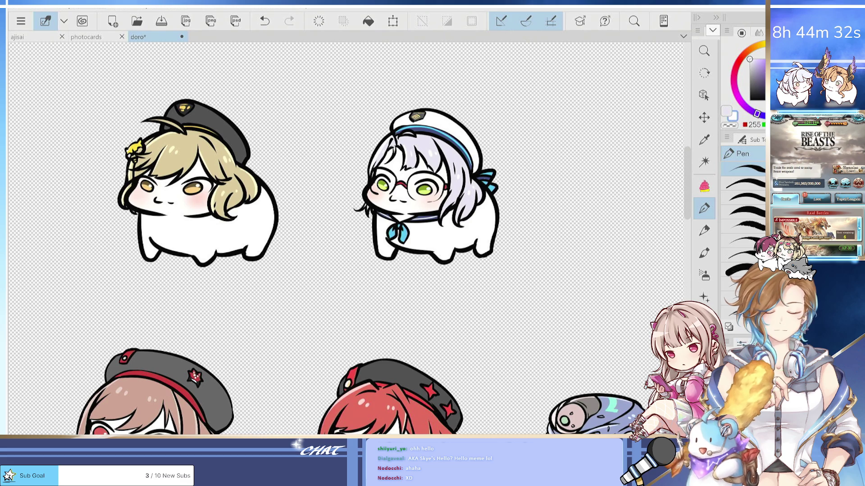
# Line the glasses' left edge and paint white over the green eyes and old nose line.
pyautogui.scroll(5, 377, 178)
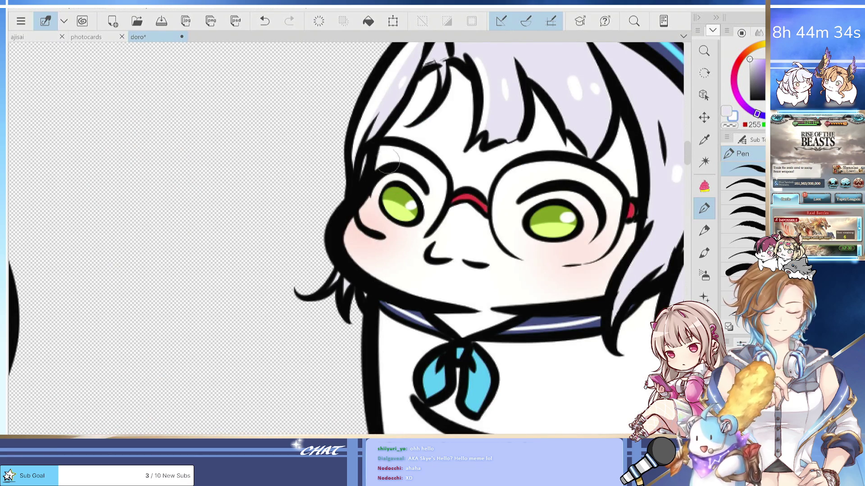
pyautogui.hotkey('ctrl', 'z')
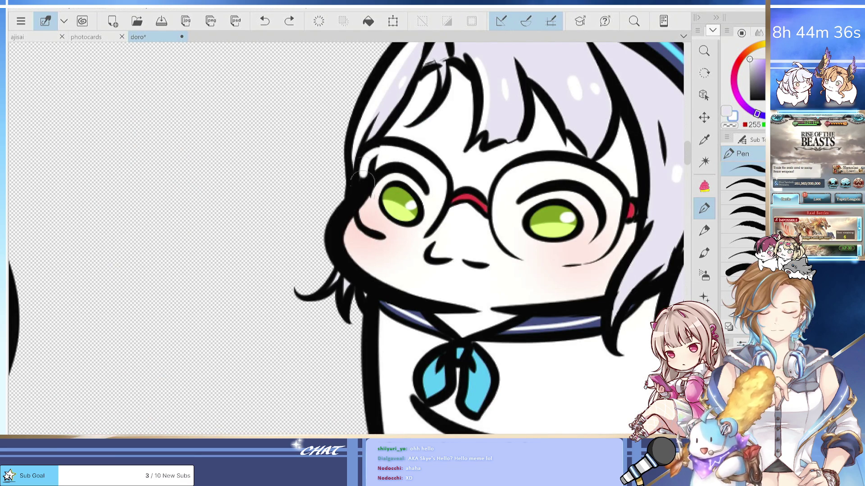
pyautogui.moveTo(385, 149)
pyautogui.mouseDown()
pyautogui.moveTo(362, 212)
pyautogui.moveTo(369, 171)
pyautogui.moveTo(373, 207)
pyautogui.moveTo(412, 153)
pyautogui.moveTo(414, 201)
pyautogui.moveTo(397, 212)
pyautogui.moveTo(382, 193)
pyautogui.moveTo(384, 228)
pyautogui.mouseUp()
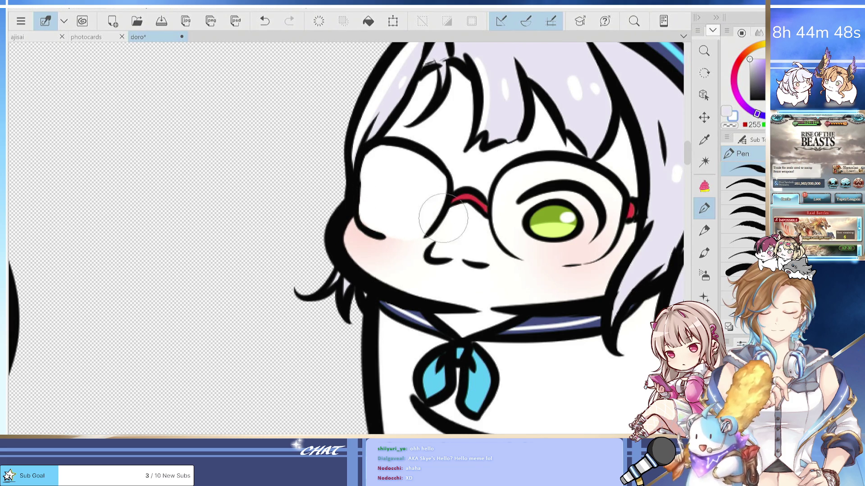
pyautogui.moveTo(387, 231); pyautogui.dragTo(324, 213)
pyautogui.moveTo(455, 193)
pyautogui.mouseDown()
pyautogui.moveTo(446, 184)
pyautogui.moveTo(475, 167)
pyautogui.moveTo(500, 198)
pyautogui.moveTo(540, 218)
pyautogui.mouseUp()
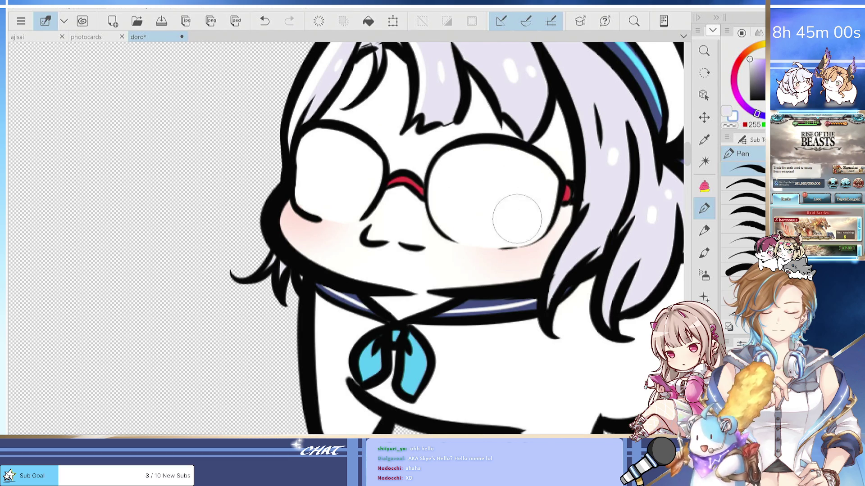
pyautogui.moveTo(367, 228)
pyautogui.mouseDown()
pyautogui.moveTo(364, 244)
pyautogui.moveTo(370, 230)
pyautogui.moveTo(380, 245)
pyautogui.moveTo(425, 246)
pyautogui.mouseUp()
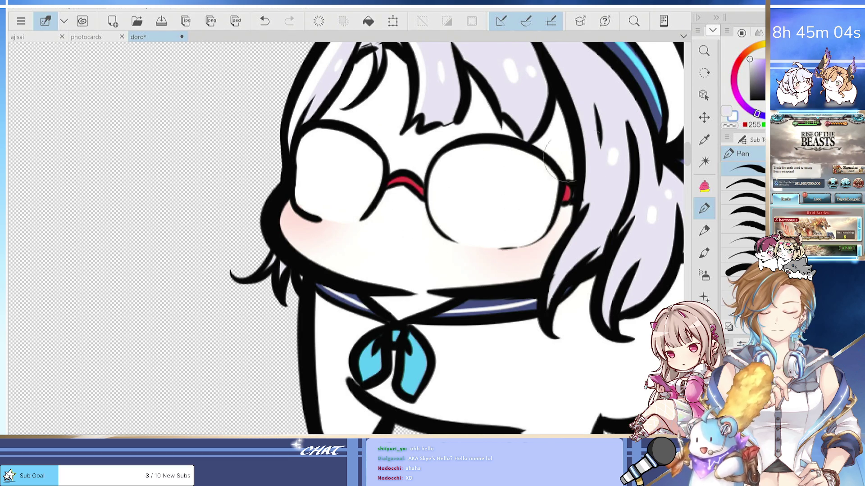
# Draw a small curved black nose and a pouting mouth beneath the glasses.
pyautogui.click(705, 209)
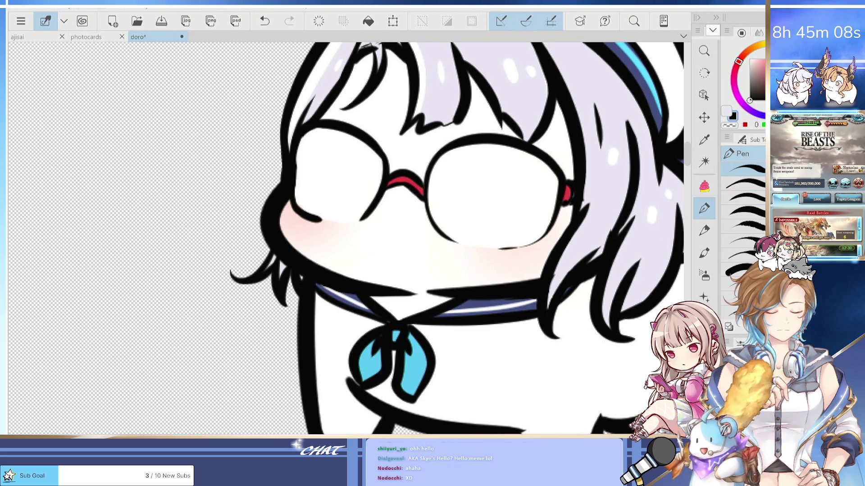
pyautogui.moveTo(381, 224)
pyautogui.mouseDown()
pyautogui.moveTo(379, 238)
pyautogui.moveTo(427, 290)
pyautogui.mouseUp()
pyautogui.hotkey('ctrl', 'z')
pyautogui.moveTo(399, 239); pyautogui.dragTo(427, 290)
pyautogui.hotkey('ctrl', 'z')
pyautogui.hotkey('ctrl', 'z')
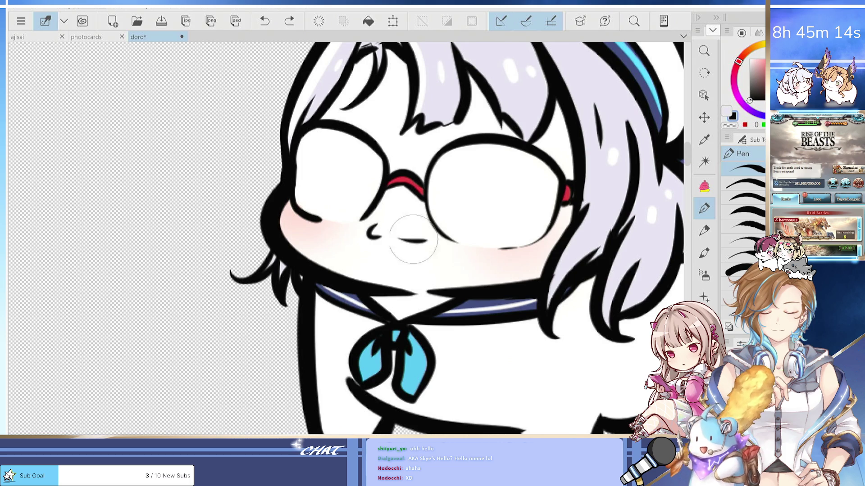
pyautogui.moveTo(398, 238)
pyautogui.mouseDown()
pyautogui.moveTo(434, 263)
pyautogui.moveTo(426, 280)
pyautogui.moveTo(385, 295)
pyautogui.mouseUp()
pyautogui.hotkey('ctrl', 'z')
pyautogui.moveTo(373, 238); pyautogui.dragTo(409, 297)
pyautogui.hotkey('ctrl', 'z')
pyautogui.moveTo(374, 238); pyautogui.dragTo(387, 293)
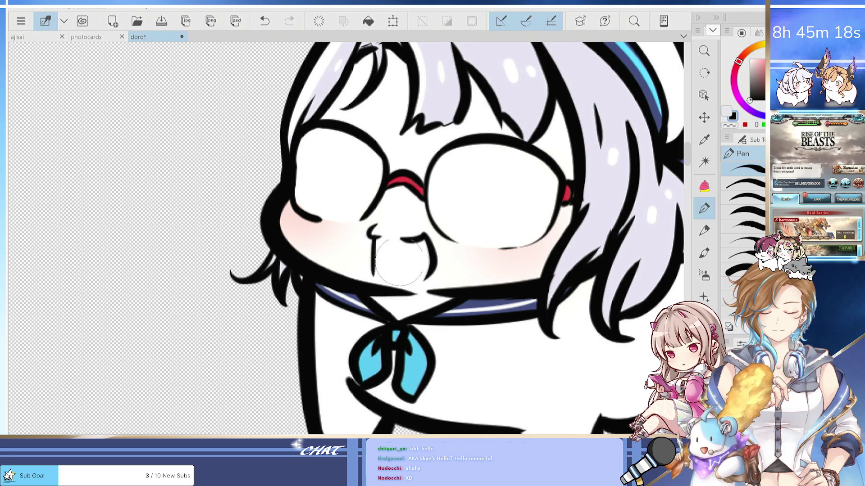
pyautogui.scroll(-5, 399, 236)
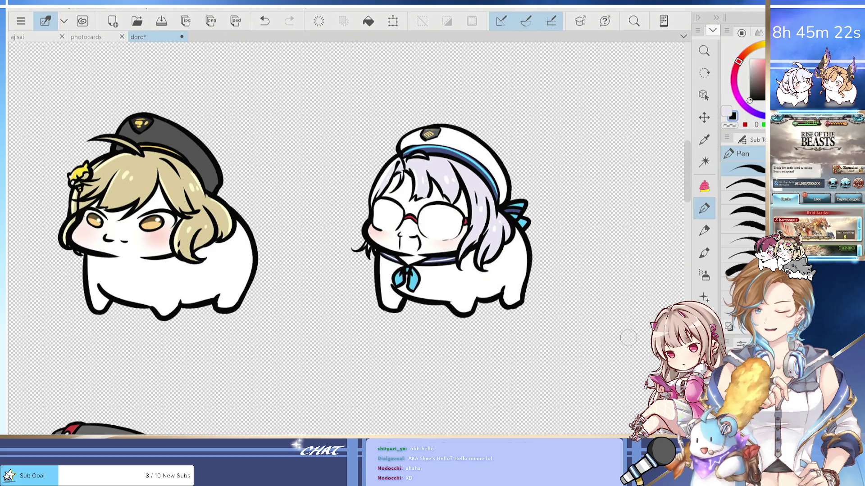
pyautogui.scroll(2, 408, 208)
# Fill the mouth interior with a pinkish-red picked on the colour wheel.
pyautogui.hotkey('ctrl', 'z')
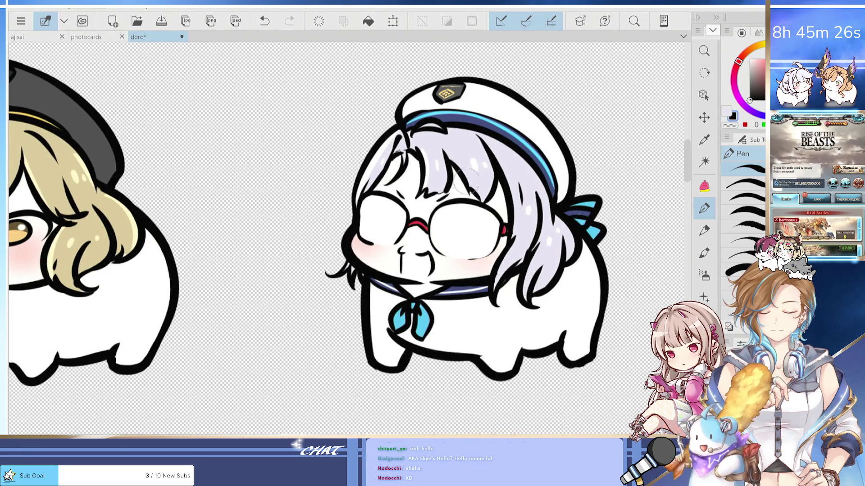
pyautogui.scroll(-2, 463, 181)
pyautogui.scroll(2, 536, 191)
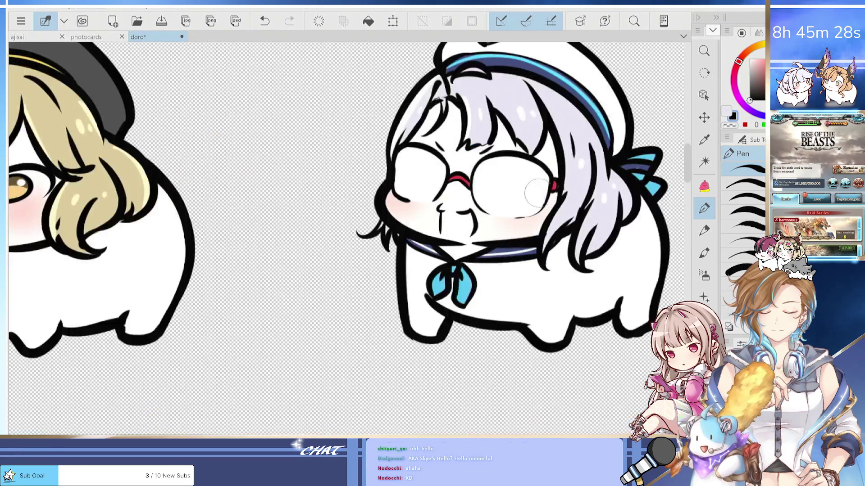
pyautogui.click(733, 79)
pyautogui.click(759, 75)
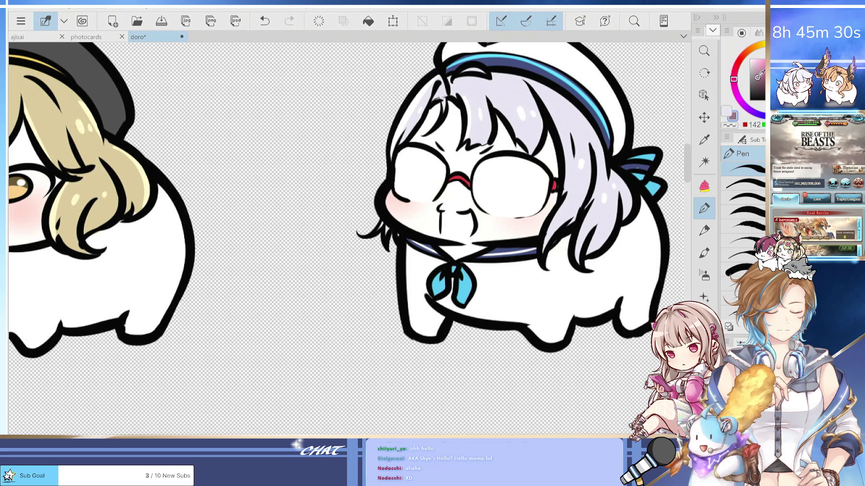
pyautogui.click(738, 63)
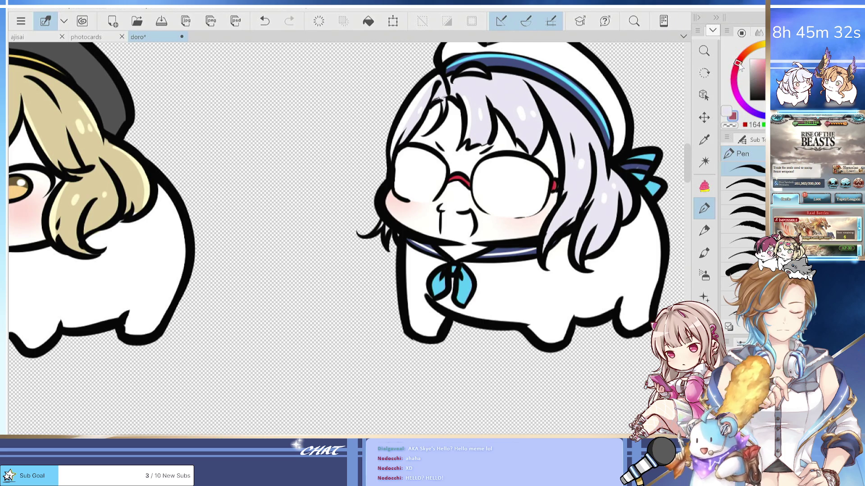
pyautogui.scroll(4, 450, 239)
pyautogui.moveTo(435, 209); pyautogui.dragTo(499, 193)
pyautogui.hotkey('ctrl', 'z')
pyautogui.moveTo(438, 225)
pyautogui.mouseDown()
pyautogui.moveTo(491, 198)
pyautogui.moveTo(468, 202)
pyautogui.moveTo(459, 229)
pyautogui.moveTo(451, 230)
pyautogui.moveTo(498, 216)
pyautogui.moveTo(485, 235)
pyautogui.mouseUp()
pyautogui.press('c')
pyautogui.press('c')
pyautogui.moveTo(504, 226)
pyautogui.mouseDown()
pyautogui.moveTo(473, 248)
pyautogui.moveTo(491, 232)
pyautogui.mouseUp()
# Draw a dark edge along the top of the mouth.
pyautogui.press('h')
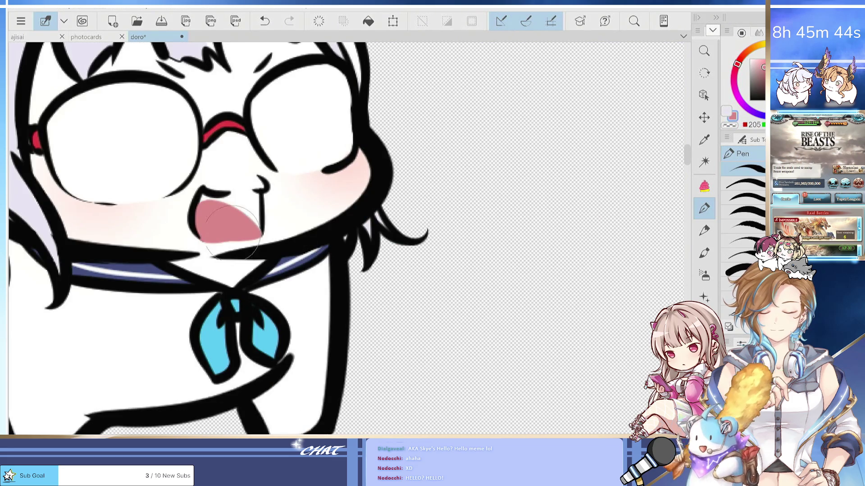
pyautogui.press('h')
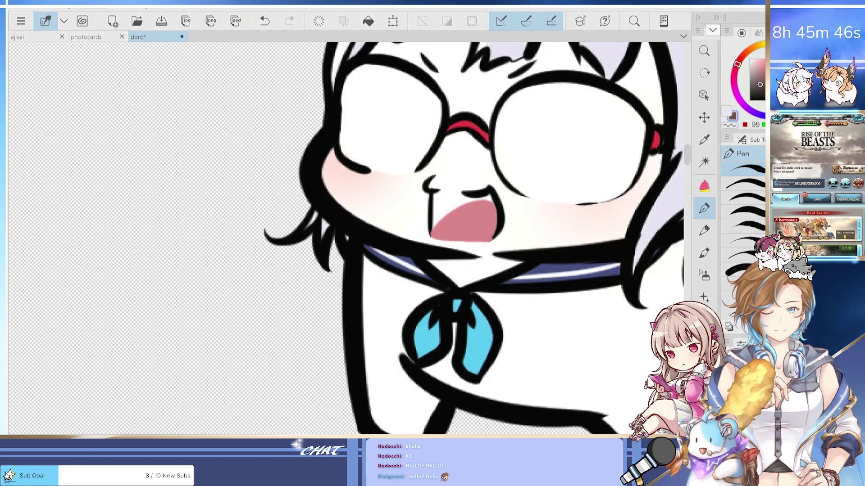
pyautogui.moveTo(435, 219)
pyautogui.mouseDown()
pyautogui.moveTo(434, 199)
pyautogui.moveTo(475, 198)
pyautogui.mouseUp()
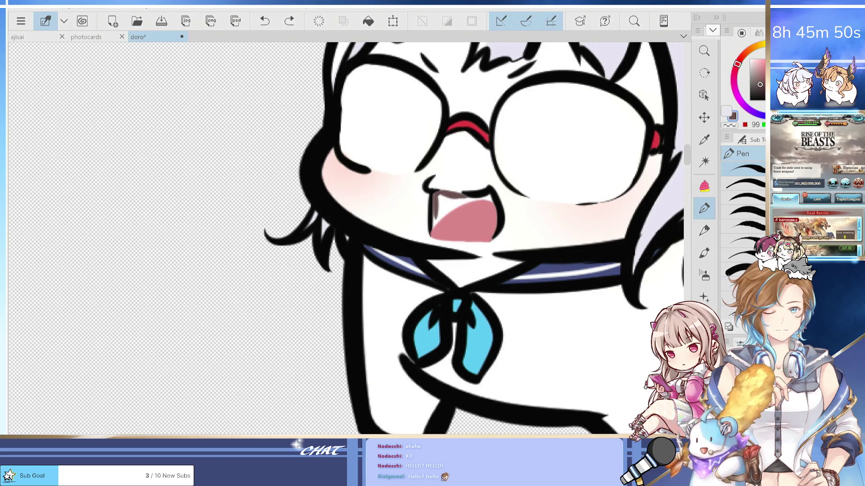
pyautogui.hotkey('ctrl', 'z')
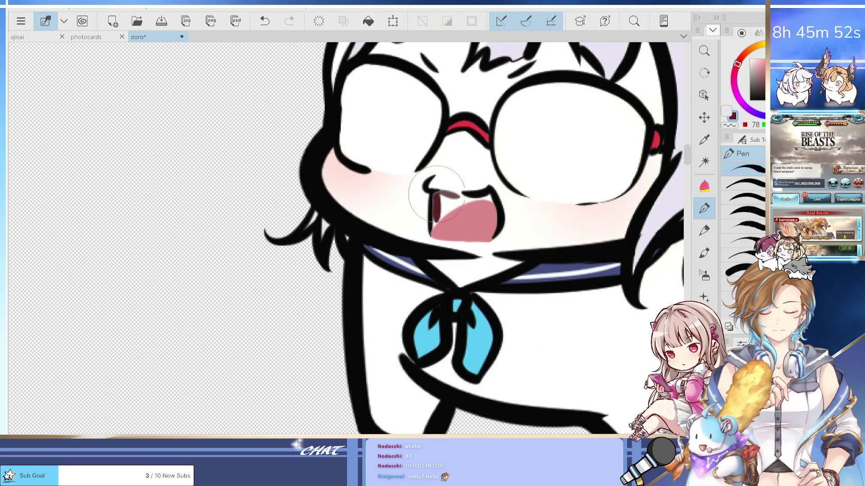
pyautogui.moveTo(433, 194)
pyautogui.mouseDown()
pyautogui.moveTo(489, 195)
pyautogui.moveTo(446, 194)
pyautogui.moveTo(434, 223)
pyautogui.mouseUp()
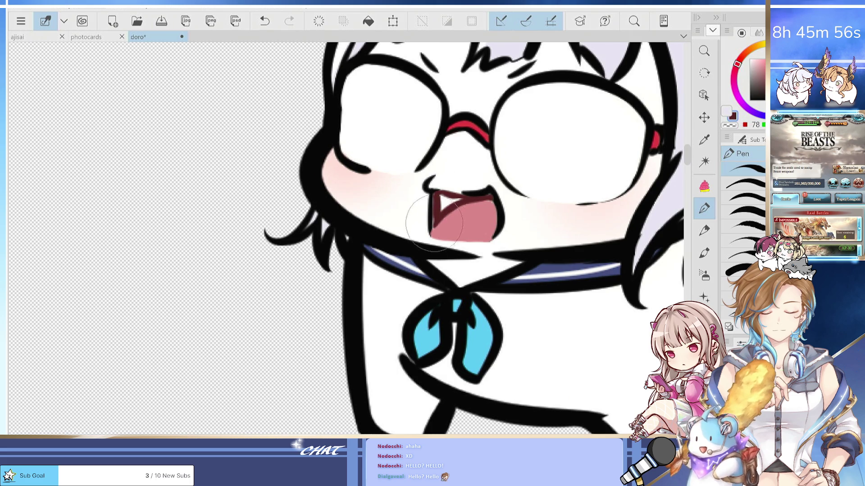
pyautogui.scroll(-5, 502, 180)
# Airbrush a white glow over both of the glasses girl's lenses.
pyautogui.moveTo(553, 282); pyautogui.dragTo(419, 309)
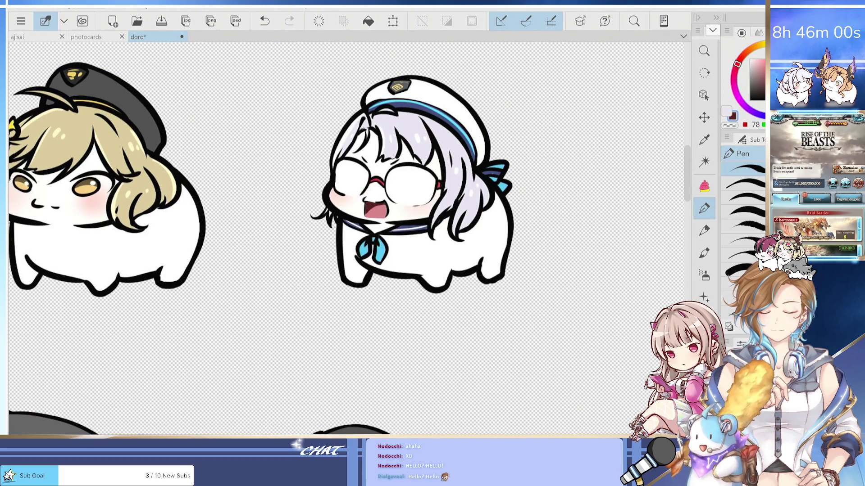
pyautogui.click(706, 275)
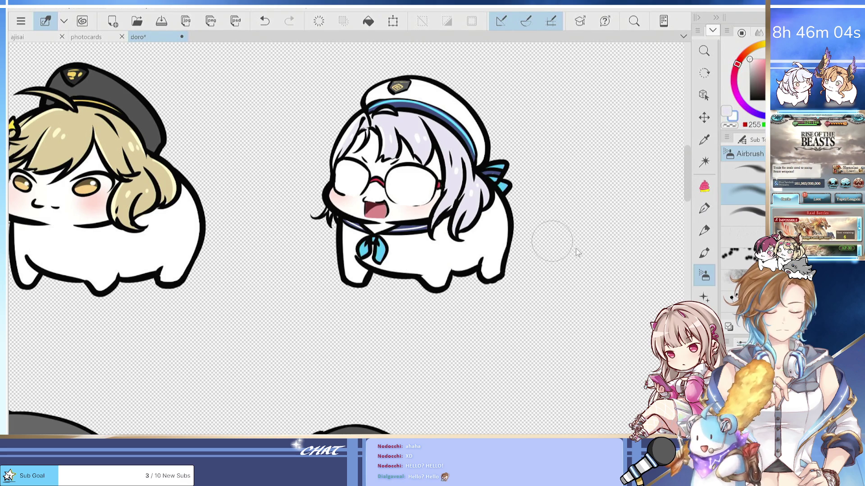
pyautogui.moveTo(356, 174)
pyautogui.mouseDown()
pyautogui.moveTo(343, 175)
pyautogui.moveTo(347, 169)
pyautogui.mouseUp()
pyautogui.moveTo(414, 180)
pyautogui.mouseDown()
pyautogui.moveTo(397, 189)
pyautogui.moveTo(423, 180)
pyautogui.moveTo(410, 190)
pyautogui.mouseUp()
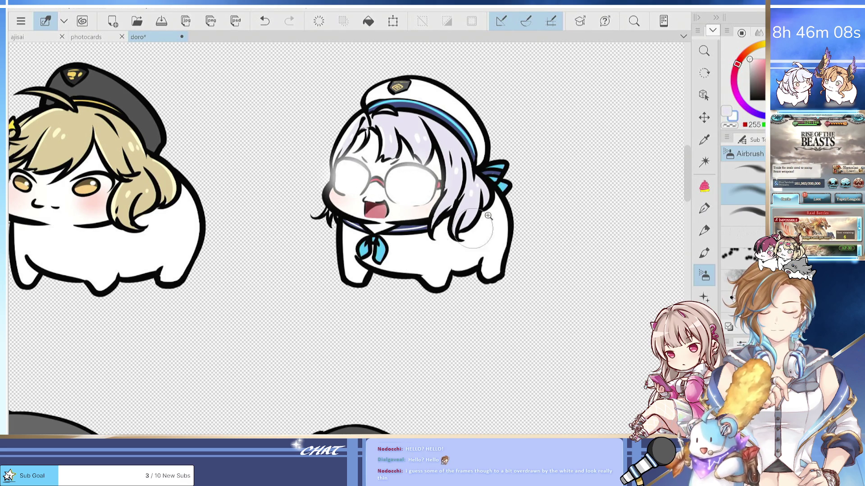
pyautogui.scroll(-4, 488, 212)
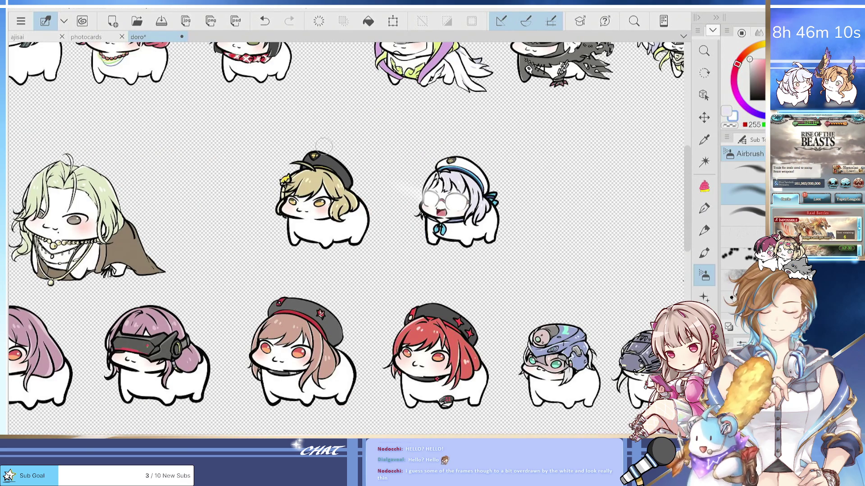
pyautogui.scroll(3, 323, 147)
# Try drawing a sparkle on the right lens with the Pen, undoing each attempt.
pyautogui.press('h')
pyautogui.press('p')
pyautogui.hotkey('ctrl', 'z')
pyautogui.click(277, 187)
pyautogui.hotkey('ctrl', 'z')
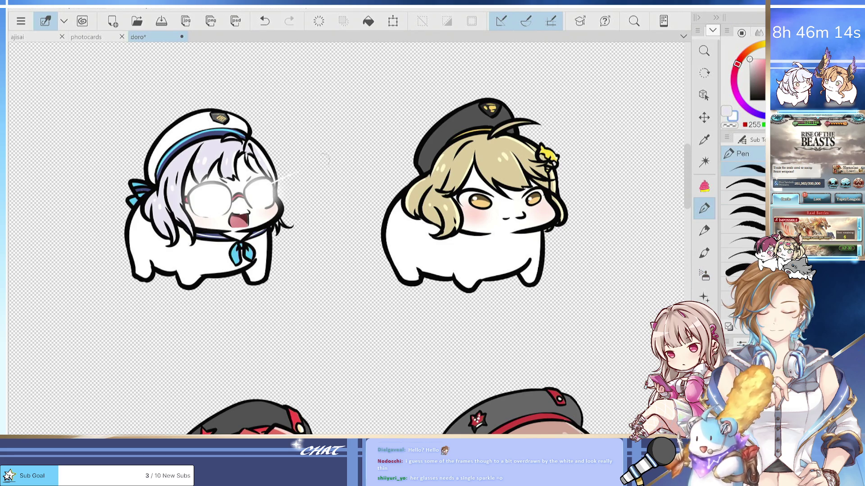
pyautogui.click(277, 178)
pyautogui.hotkey('ctrl', 'z')
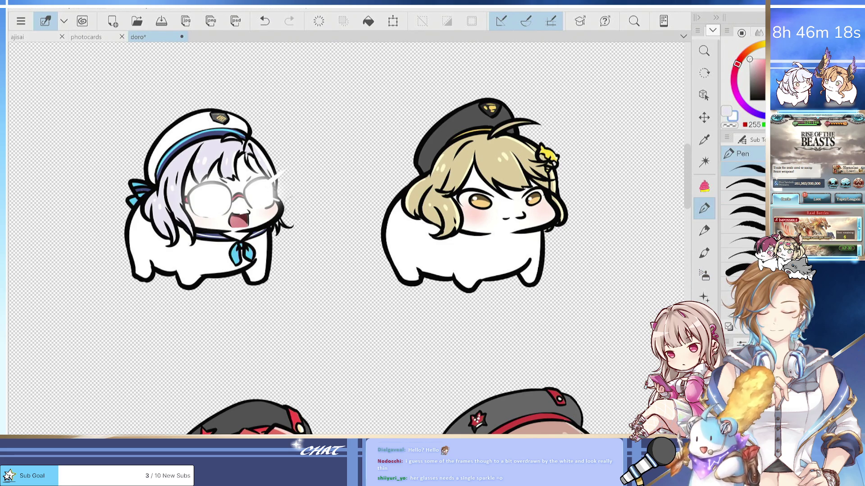
pyautogui.press('h')
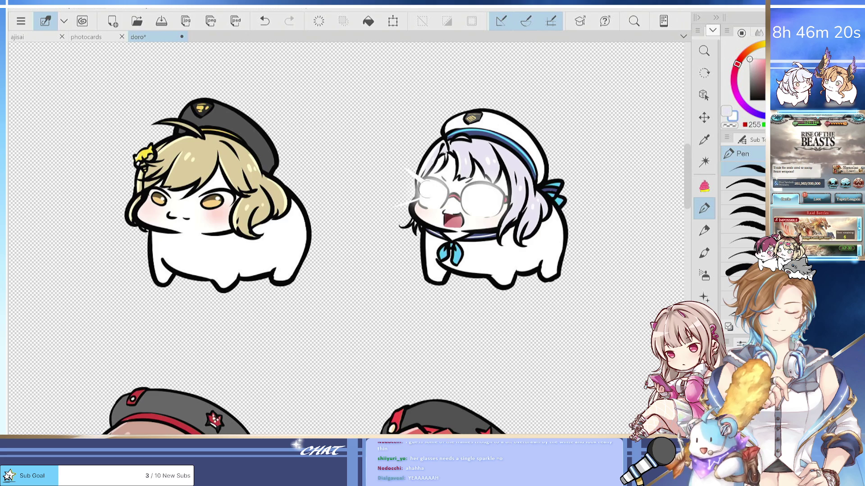
# Undo the remaining sparkle and glow strokes beside the right lens, checking the mirrored view.
pyautogui.hotkey('ctrl', 'z')
pyautogui.hotkey('ctrl', 'z')
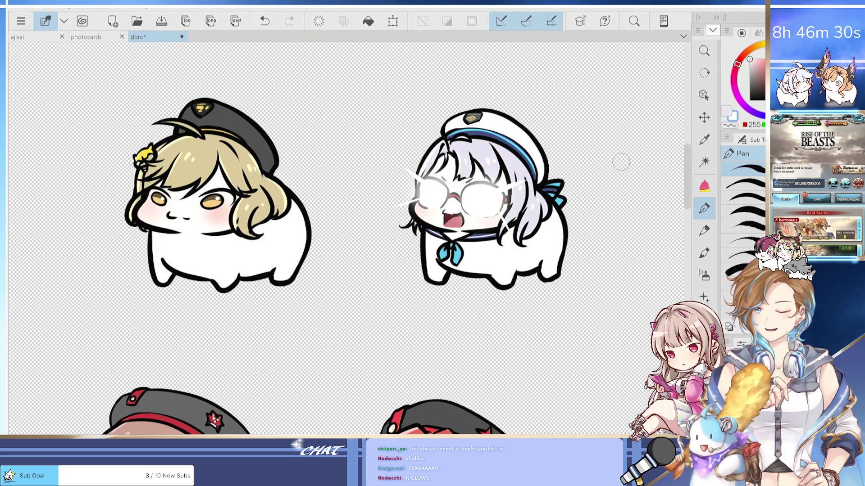
pyautogui.hotkey('ctrl', 'z')
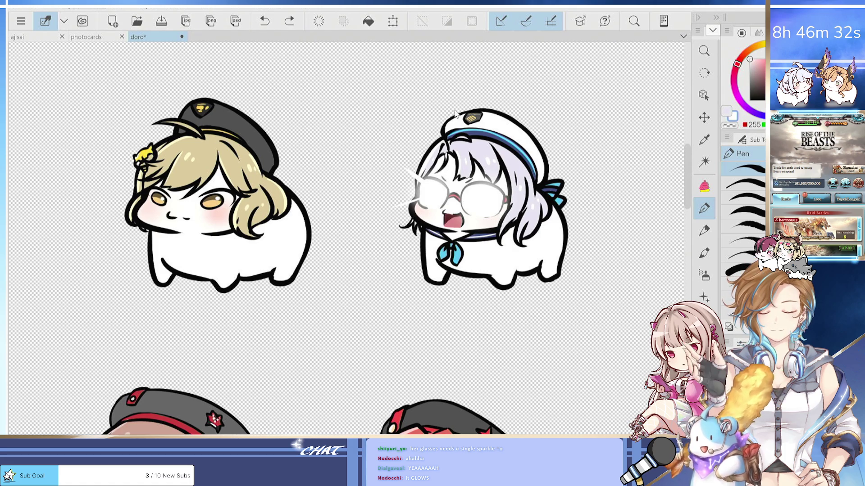
pyautogui.hotkey('ctrl', 'z')
pyautogui.hotkey('ctrl', 'z')
pyautogui.hotkey('ctrl', 'z')
pyautogui.press('h')
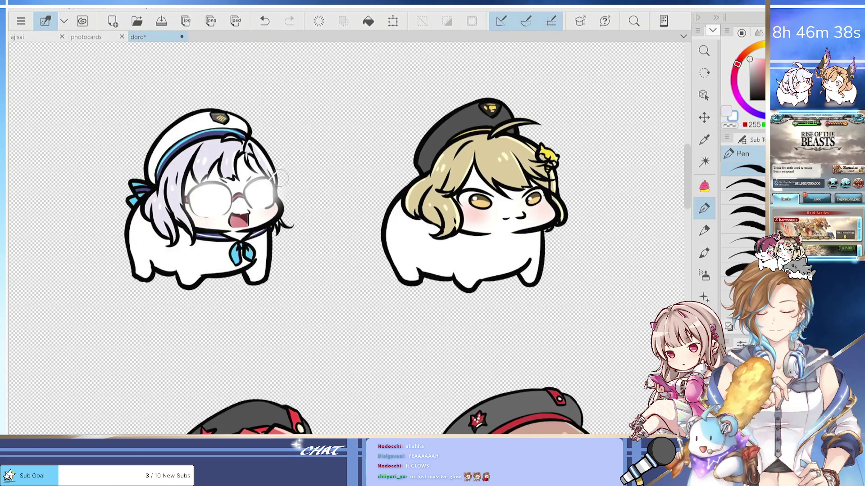
pyautogui.hotkey('ctrl', 'z')
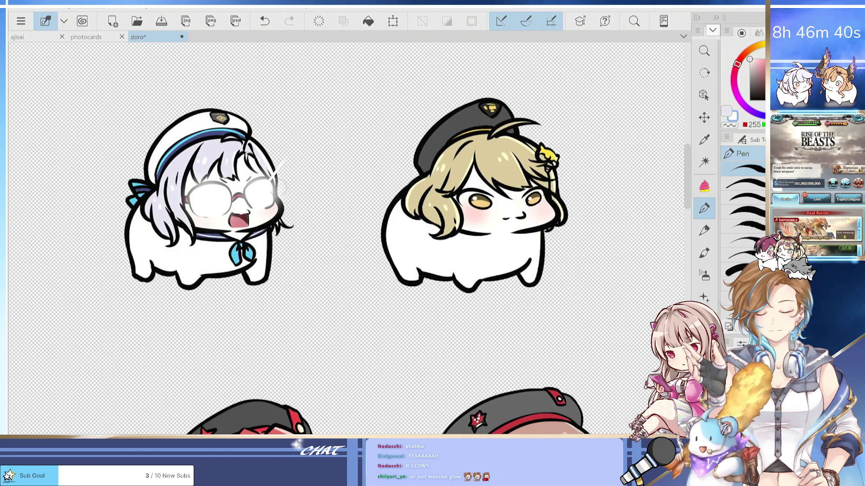
pyautogui.press('h')
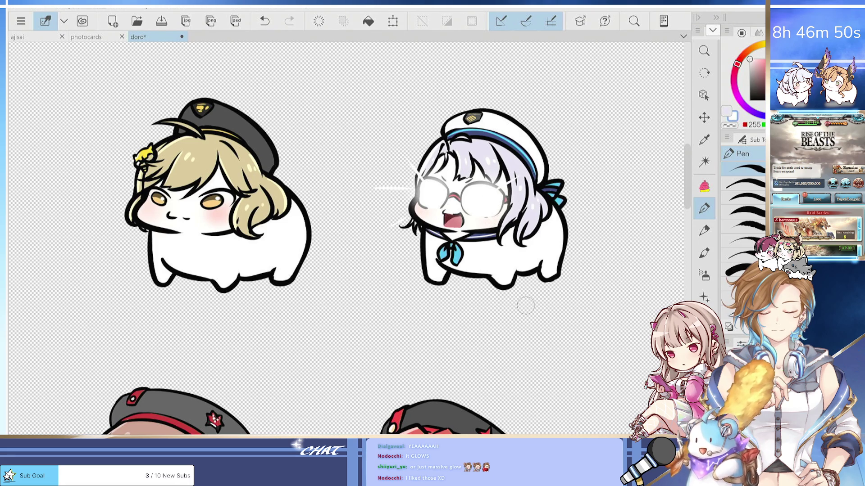
pyautogui.press('h')
pyautogui.press('h')
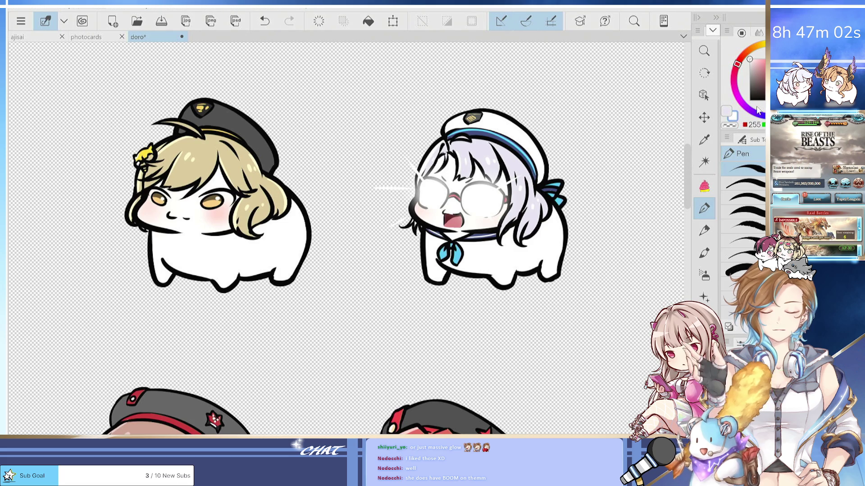
pyautogui.moveTo(223, 262); pyautogui.dragTo(373, 329)
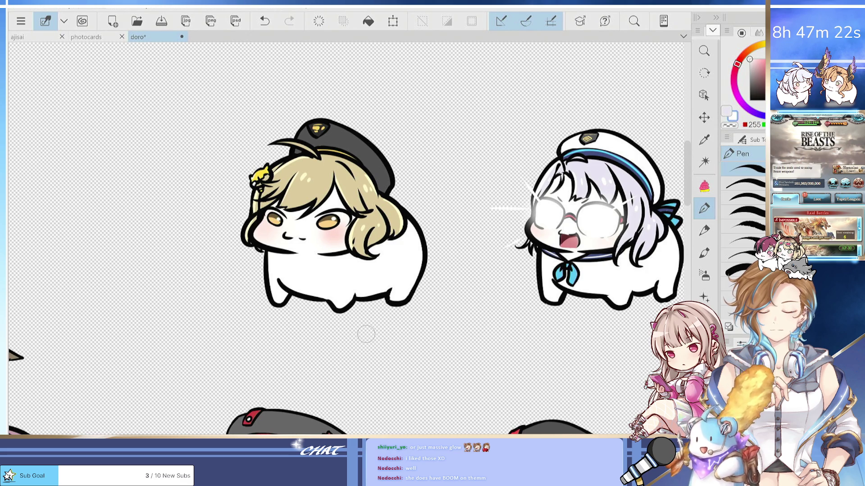
pyautogui.scroll(2, 334, 235)
# Paint white over the blonde girl's eye, blush and mouth, then set the colour to black.
pyautogui.moveTo(293, 227)
pyautogui.mouseDown()
pyautogui.moveTo(276, 242)
pyautogui.moveTo(332, 247)
pyautogui.mouseUp()
pyautogui.hotkey('ctrl', 'z')
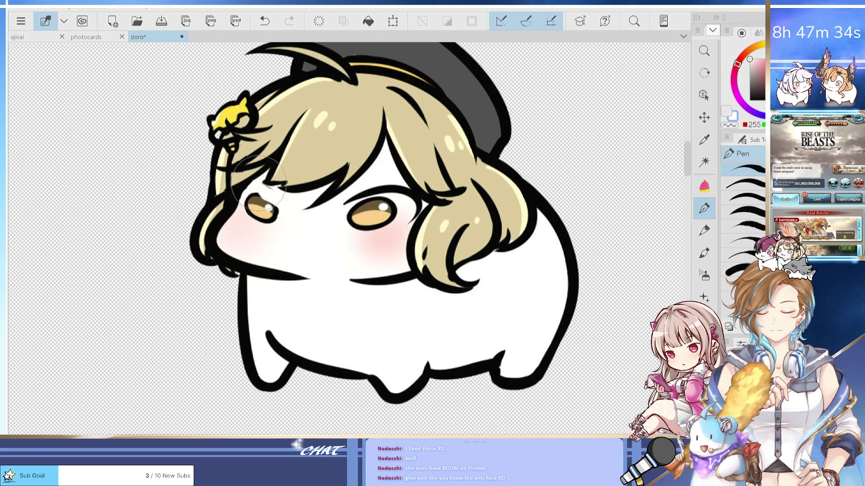
pyautogui.moveTo(252, 203)
pyautogui.mouseDown()
pyautogui.moveTo(241, 220)
pyautogui.moveTo(270, 212)
pyautogui.mouseUp()
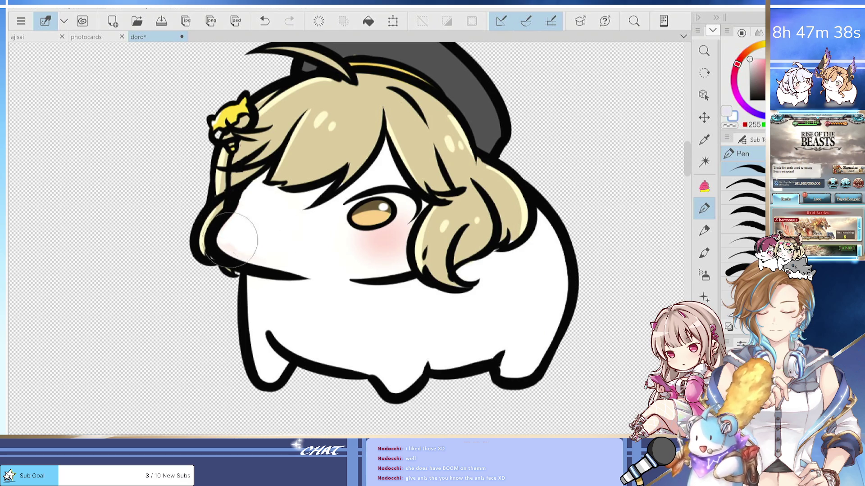
pyautogui.moveTo(235, 245)
pyautogui.mouseDown()
pyautogui.moveTo(337, 247)
pyautogui.moveTo(379, 212)
pyautogui.moveTo(387, 187)
pyautogui.moveTo(414, 205)
pyautogui.moveTo(401, 211)
pyautogui.moveTo(410, 193)
pyautogui.moveTo(418, 198)
pyautogui.moveTo(405, 198)
pyautogui.moveTo(383, 243)
pyautogui.moveTo(396, 212)
pyautogui.moveTo(405, 202)
pyautogui.moveTo(401, 232)
pyautogui.moveTo(396, 222)
pyautogui.moveTo(386, 241)
pyautogui.moveTo(396, 251)
pyautogui.moveTo(387, 269)
pyautogui.mouseUp()
pyautogui.hotkey('ctrl', 'z')
pyautogui.hotkey('ctrl', 'z')
pyautogui.hotkey('ctrl', 'z')
pyautogui.hotkey('ctrl', 'y')
pyautogui.hotkey('ctrl', 'y')
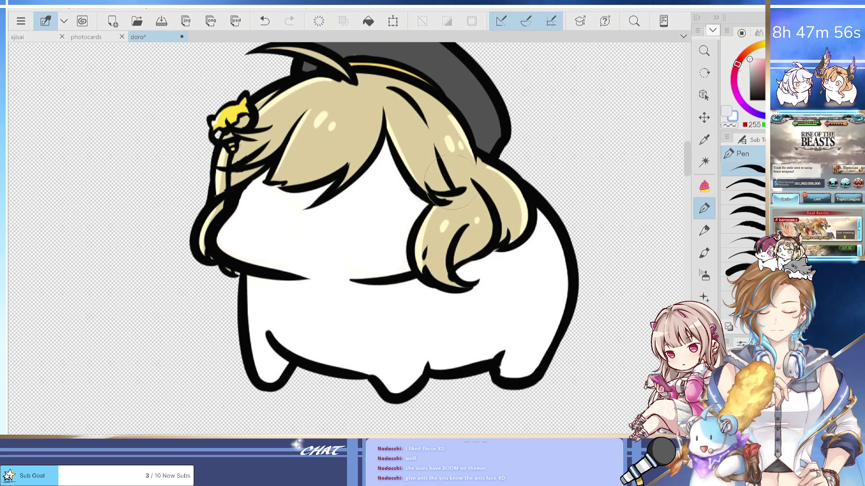
pyautogui.click(732, 116)
pyautogui.press('-')
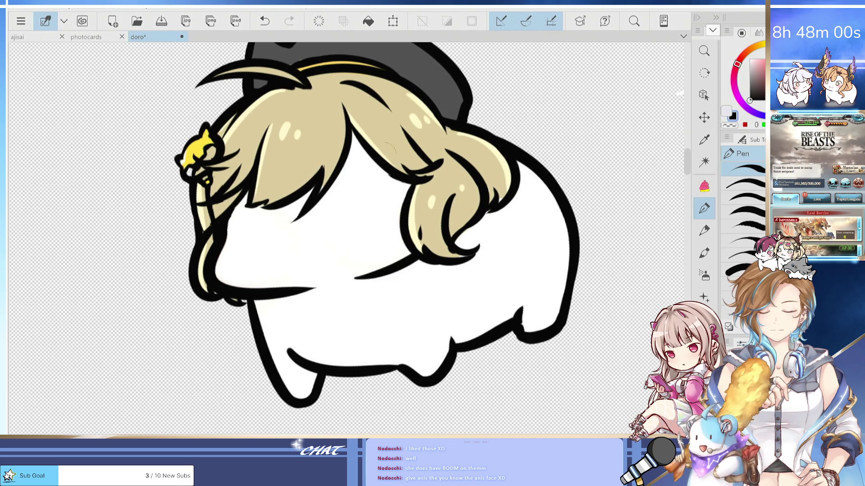
# Draw the half-closed black upper lid of the right eye, undoing rejected strokes.
pyautogui.moveTo(335, 222); pyautogui.dragTo(390, 202)
pyautogui.hotkey('ctrl', 'z')
pyautogui.moveTo(333, 222)
pyautogui.mouseDown()
pyautogui.moveTo(390, 208)
pyautogui.moveTo(382, 218)
pyautogui.mouseUp()
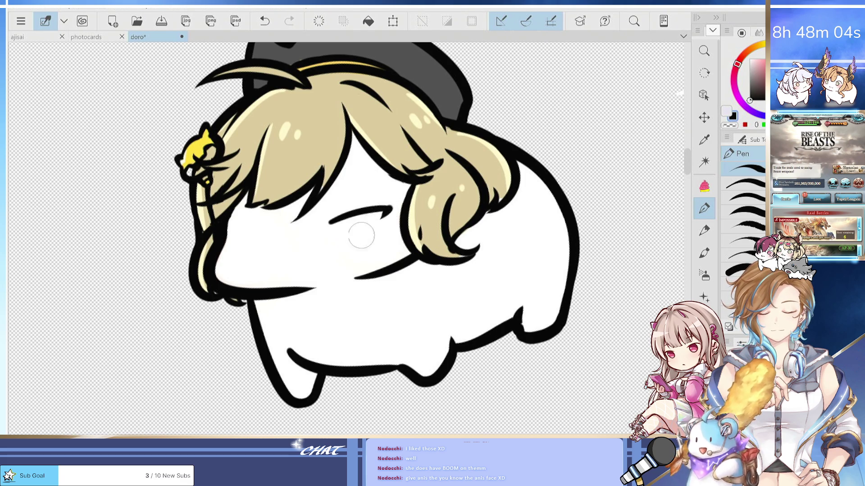
pyautogui.moveTo(331, 236)
pyautogui.mouseDown()
pyautogui.moveTo(380, 224)
pyautogui.moveTo(356, 201)
pyautogui.moveTo(385, 191)
pyautogui.mouseUp()
pyautogui.hotkey('ctrl', 'z')
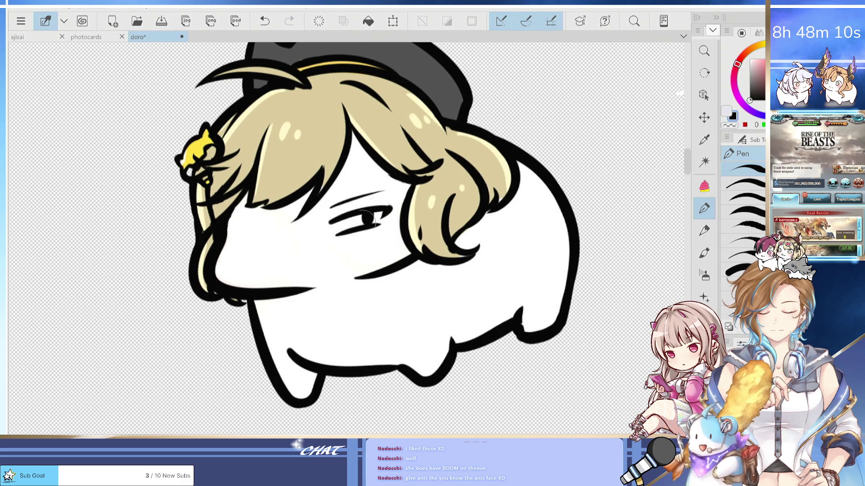
# Draw the left eye's half-lidded line with a thin stroke beneath it, checking in mirrored view.
pyautogui.press('h')
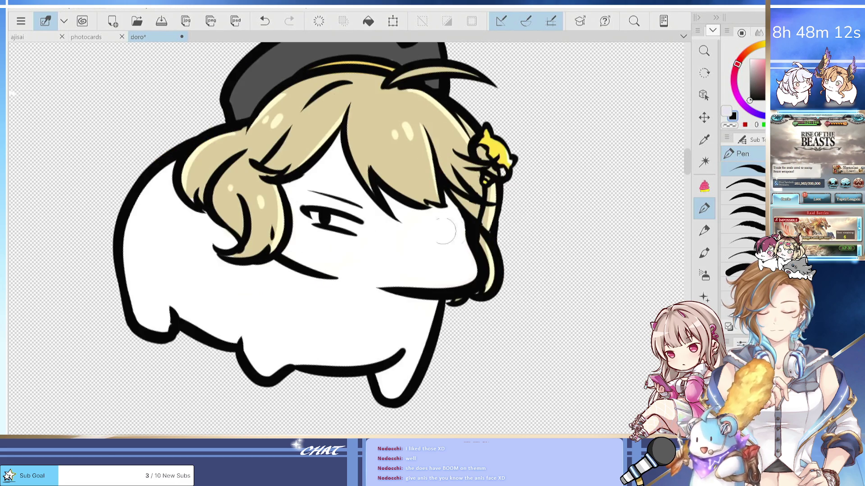
pyautogui.moveTo(409, 231); pyautogui.dragTo(470, 233)
pyautogui.hotkey('ctrl', 'z')
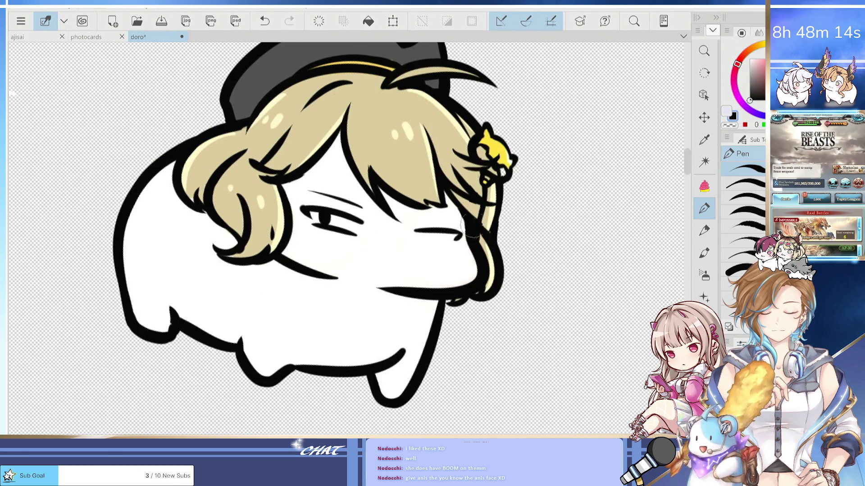
pyautogui.press('h')
pyautogui.moveTo(269, 235); pyautogui.dragTo(282, 242)
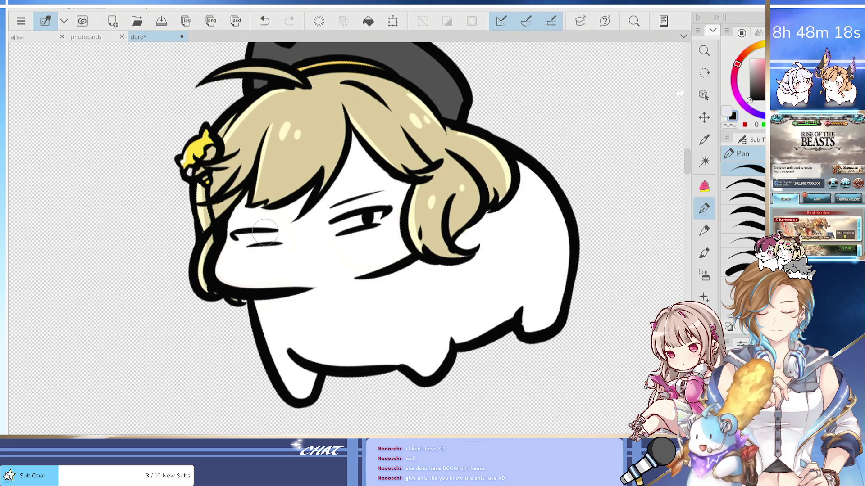
pyautogui.hotkey('ctrl', 'z')
pyautogui.moveTo(280, 243); pyautogui.dragTo(249, 243)
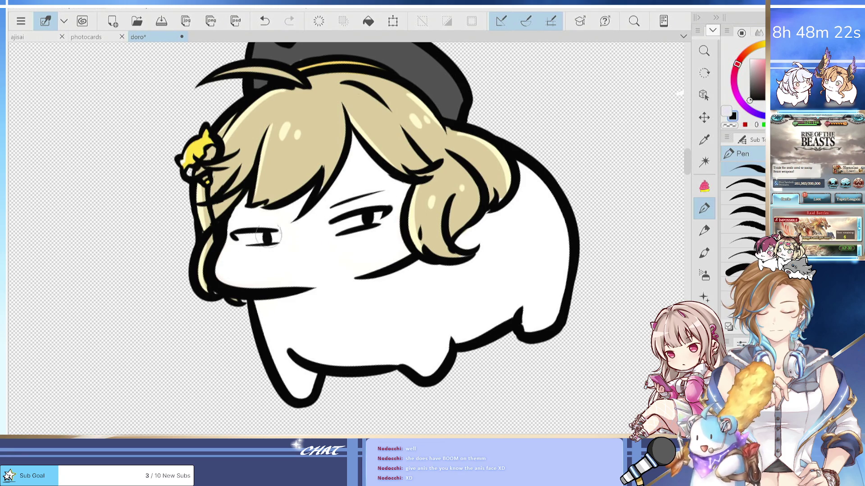
# Touch up the right eye with a thin white lower eyelid and a redrawn pupil.
pyautogui.press('c')
pyautogui.moveTo(379, 225); pyautogui.dragTo(342, 234)
pyautogui.hotkey('ctrl', 'z')
pyautogui.press('x')
pyautogui.press('x')
pyautogui.moveTo(343, 233)
pyautogui.mouseDown()
pyautogui.moveTo(374, 227)
pyautogui.moveTo(366, 213)
pyautogui.mouseUp()
pyautogui.hotkey('ctrl', 'z')
pyautogui.moveTo(270, 229); pyautogui.dragTo(291, 223)
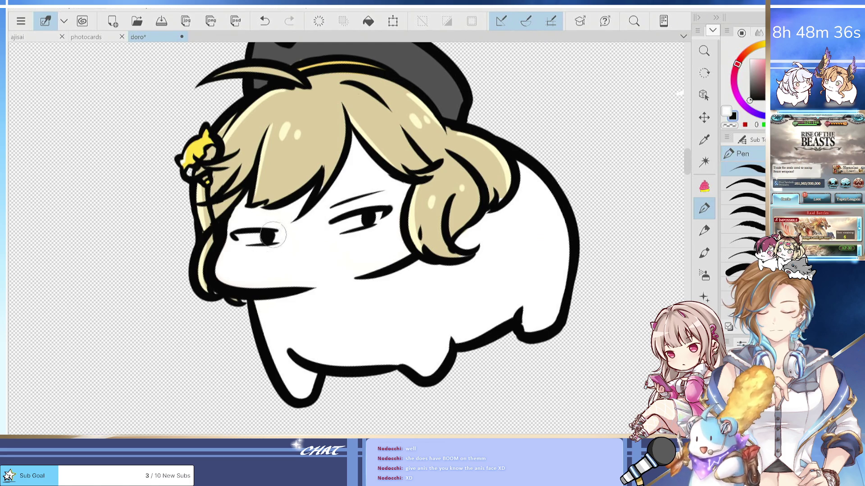
# Draw a flat black eyebrow above the left eye.
pyautogui.moveTo(241, 217); pyautogui.dragTo(284, 207)
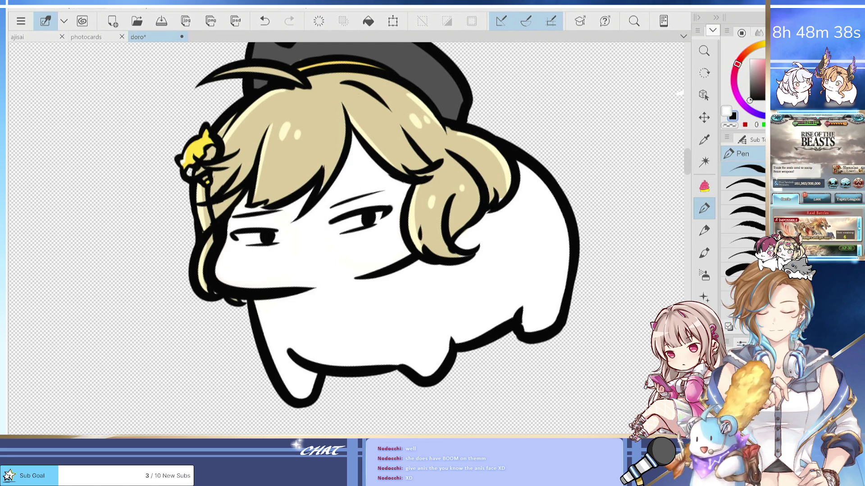
pyautogui.hotkey('ctrl', 'z')
pyautogui.moveTo(234, 218); pyautogui.dragTo(284, 208)
pyautogui.press('x')
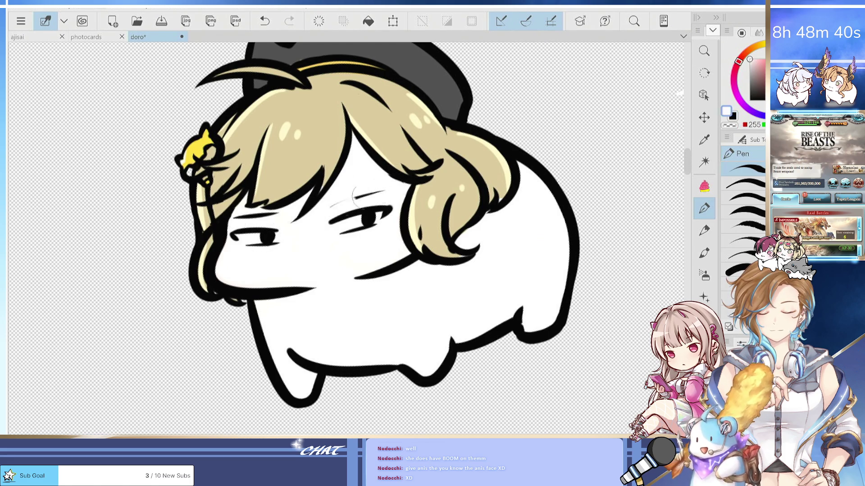
pyautogui.press('x')
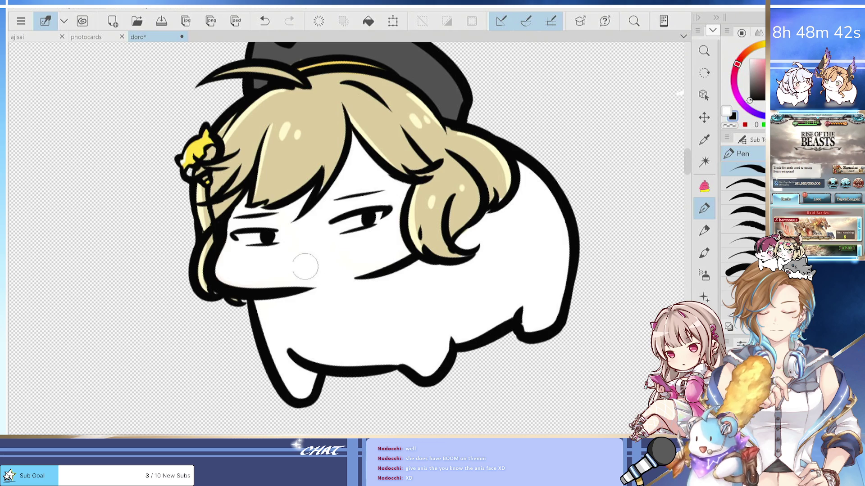
# Draw the small pouting mouth and colour its inside pink.
pyautogui.moveTo(288, 270); pyautogui.dragTo(329, 266)
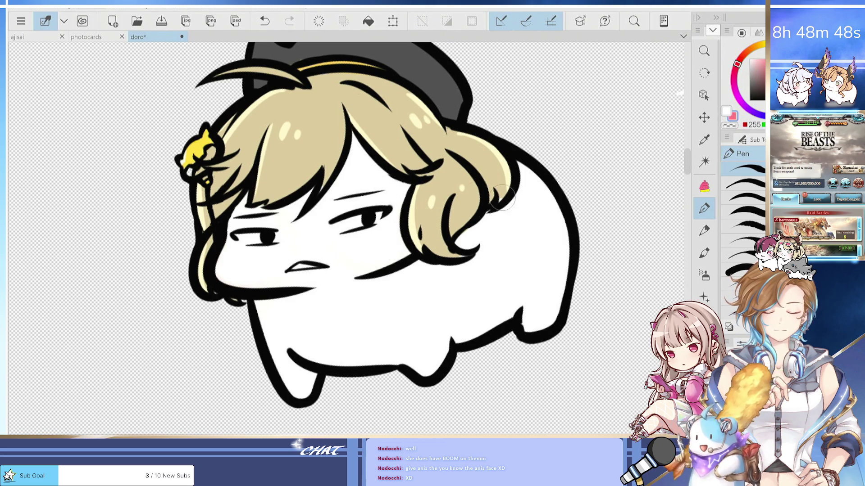
pyautogui.click(761, 64)
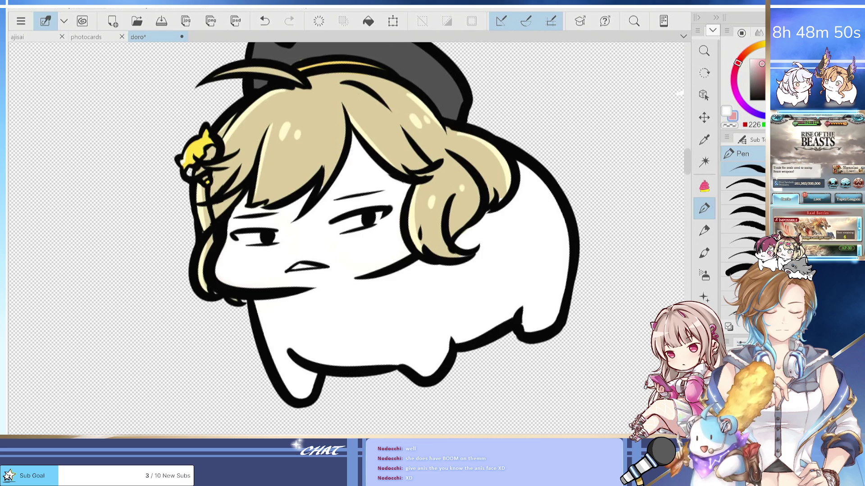
pyautogui.press('-')
pyautogui.moveTo(309, 276)
pyautogui.mouseDown()
pyautogui.moveTo(294, 282)
pyautogui.moveTo(325, 272)
pyautogui.moveTo(292, 286)
pyautogui.moveTo(300, 278)
pyautogui.mouseUp()
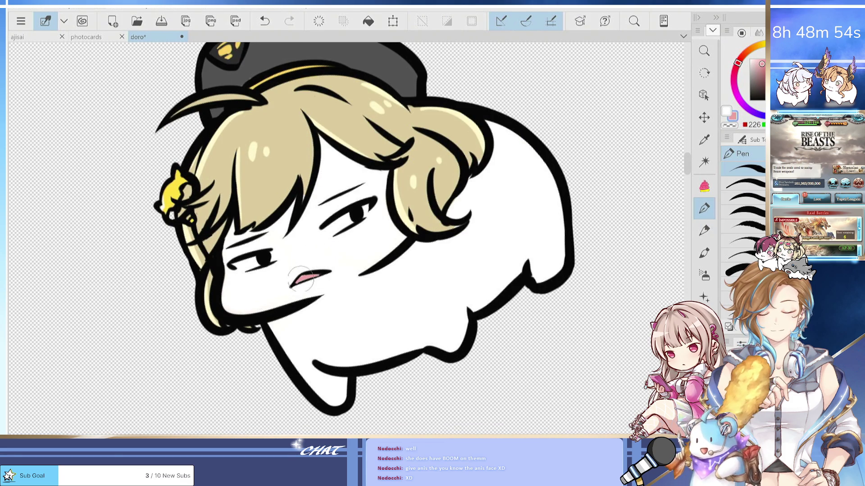
pyautogui.press('^')
pyautogui.press('^')
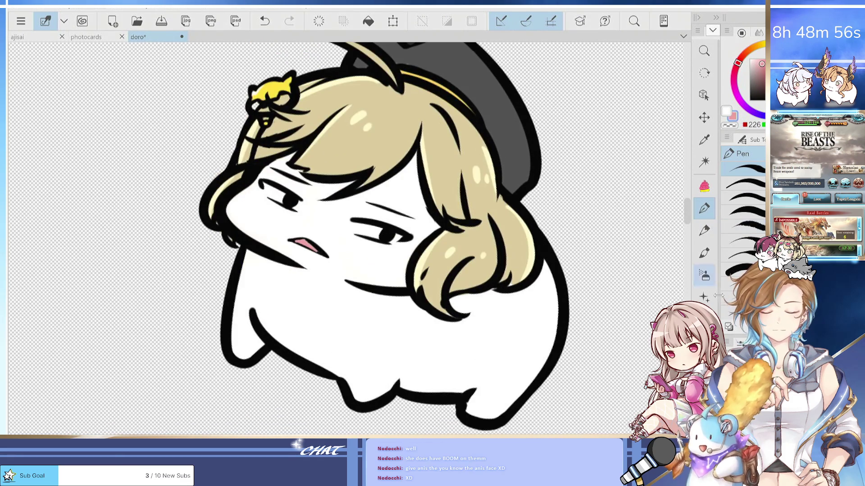
pyautogui.click(704, 253)
pyautogui.press('-')
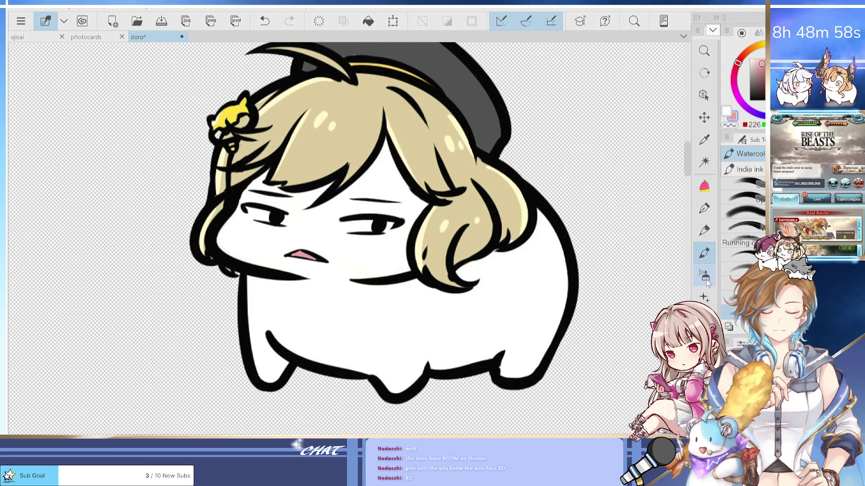
# Airbrush soft red blush onto both of the blonde girl's cheeks.
pyautogui.click(705, 277)
pyautogui.press('F6')
pyautogui.click(400, 210)
pyautogui.moveTo(395, 243); pyautogui.dragTo(383, 250)
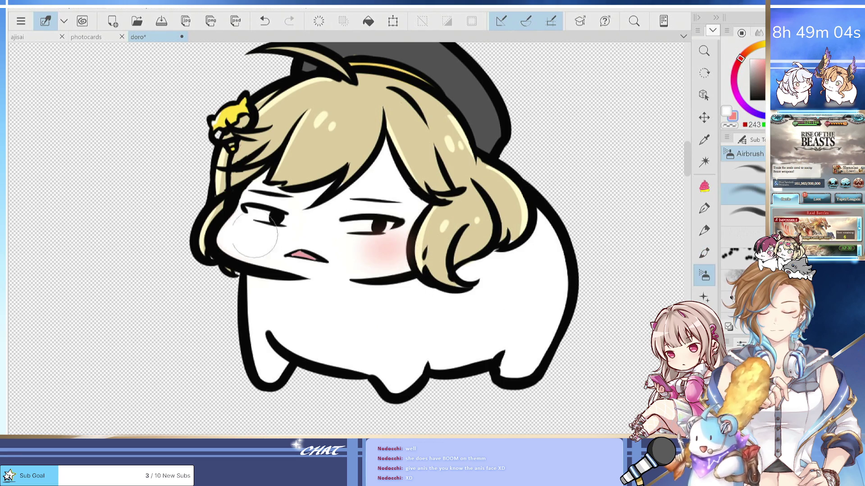
pyautogui.moveTo(254, 237); pyautogui.dragTo(252, 238)
# Zoom out to both top characters and toggle undo/redo to compare the faces.
pyautogui.scroll(-3, 525, 361)
pyautogui.moveTo(526, 361); pyautogui.dragTo(376, 393)
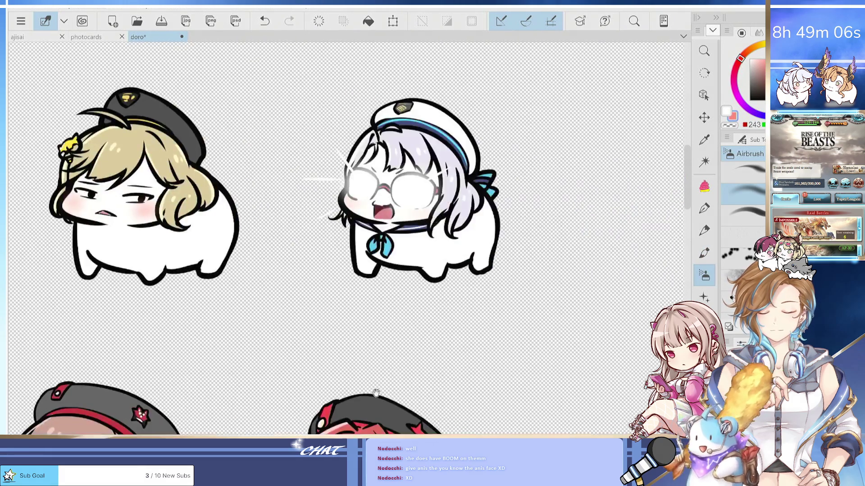
pyautogui.moveTo(382, 359); pyautogui.dragTo(425, 390)
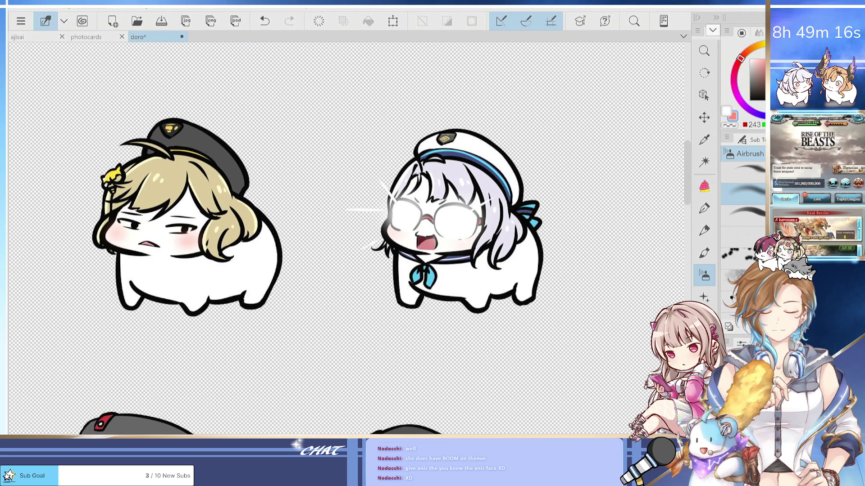
pyautogui.hotkey('ctrl', 'z')
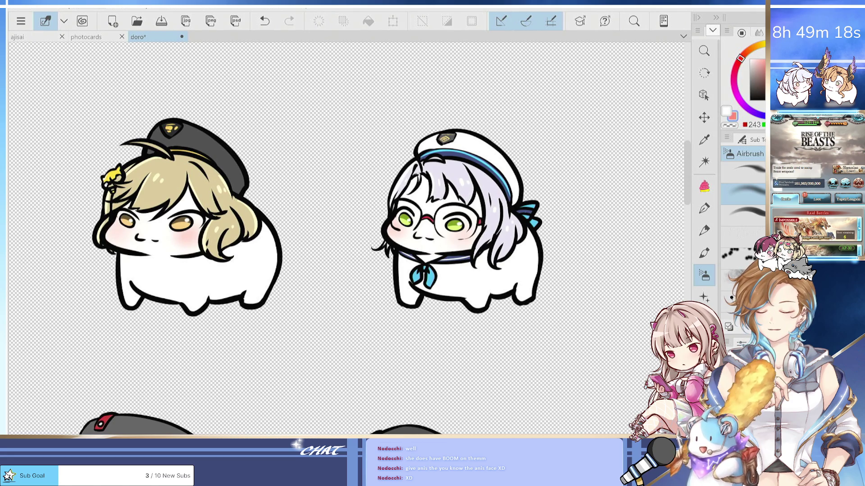
pyautogui.hotkey('ctrl', 'y')
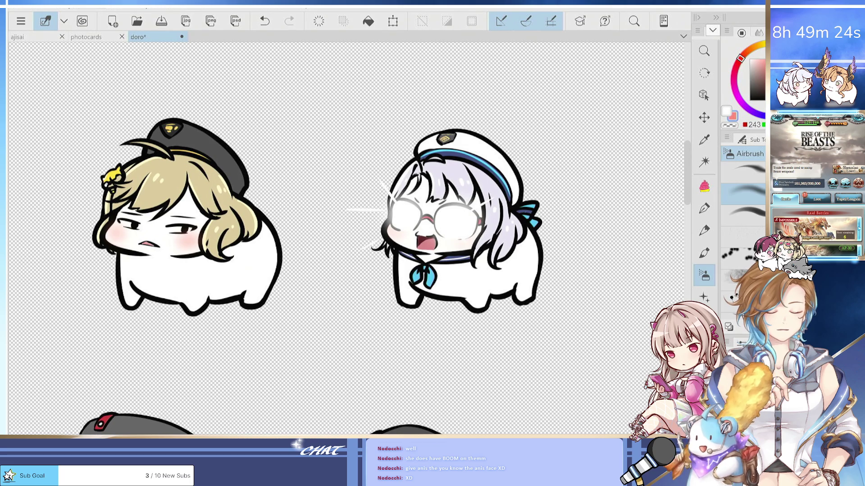
pyautogui.click(704, 208)
# Add a thin line above the right upper eyelid, checking the face in mirrored view.
pyautogui.scroll(5, 128, 230)
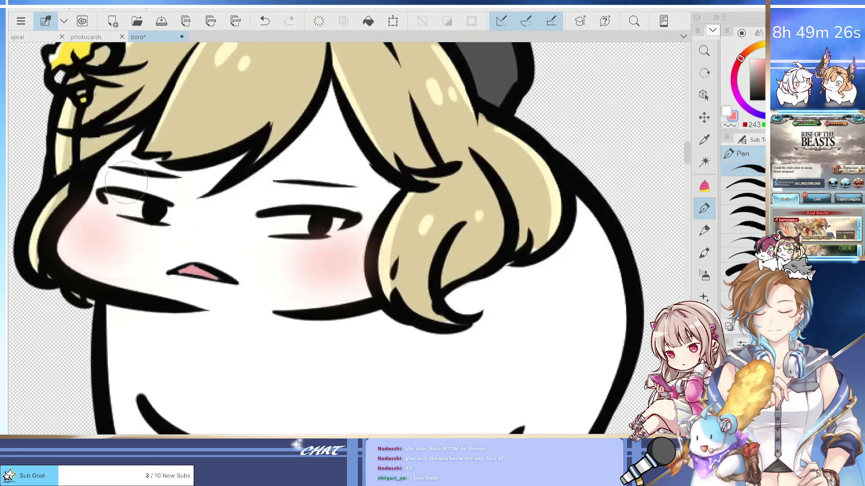
pyautogui.press('h')
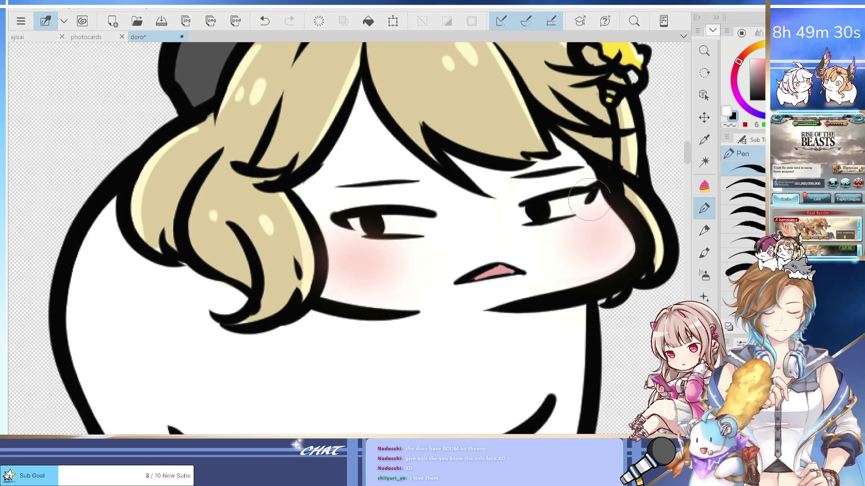
pyautogui.press('h')
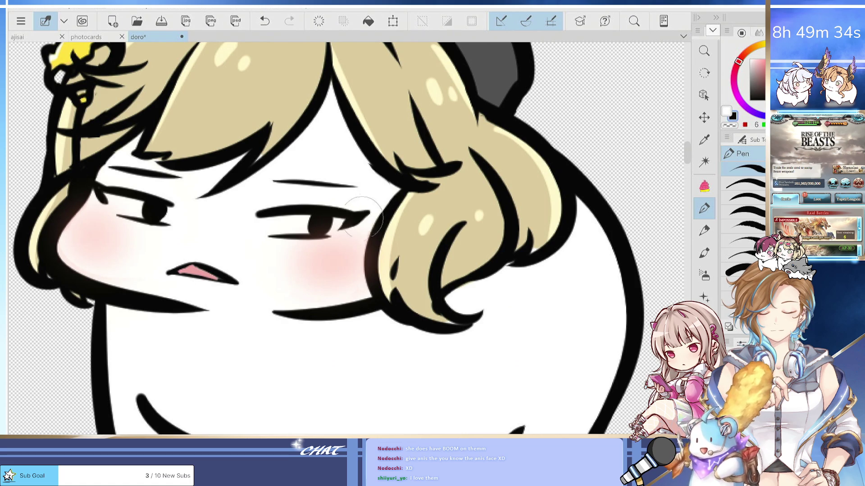
pyautogui.moveTo(362, 218); pyautogui.dragTo(386, 193)
pyautogui.moveTo(303, 197); pyautogui.dragTo(367, 193)
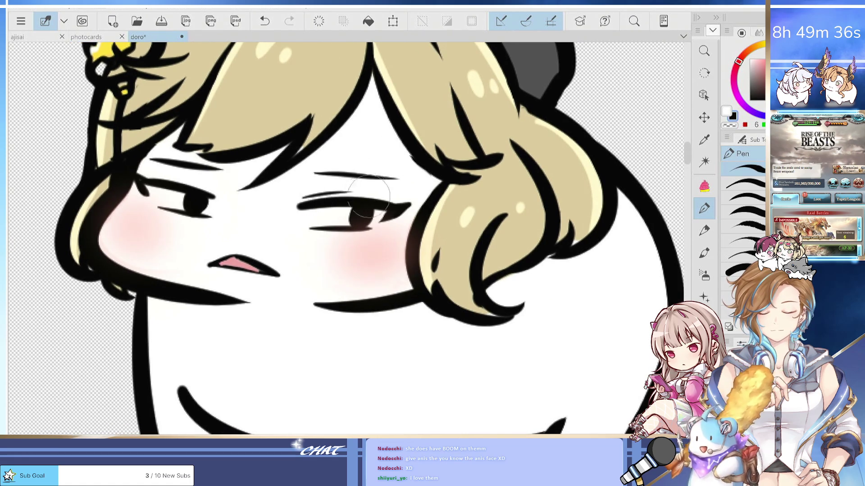
# Zoom out to both girls and undo/redo to compare the new faces with the calm ones.
pyautogui.press('h')
pyautogui.hotkey('ctrl', '-')
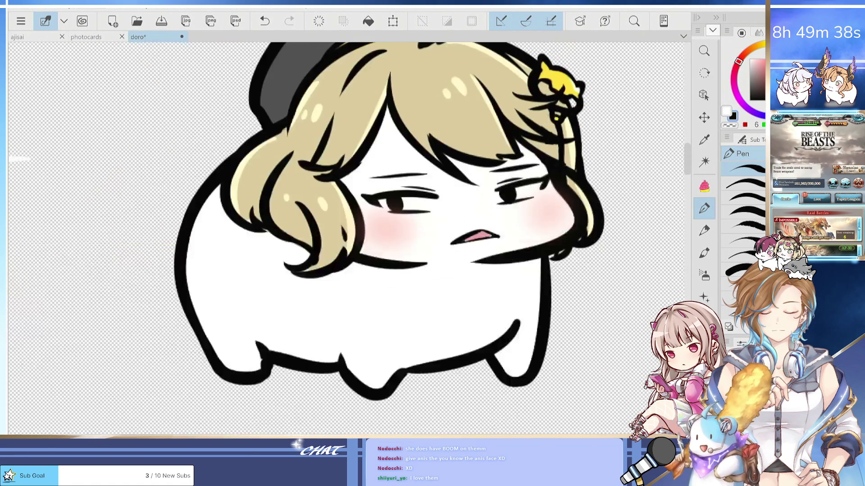
pyautogui.press('h')
pyautogui.hotkey('ctrl', '-')
pyautogui.moveTo(470, 321)
pyautogui.mouseDown()
pyautogui.moveTo(497, 325)
pyautogui.moveTo(541, 360)
pyautogui.mouseUp()
pyautogui.scroll(3, 498, 324)
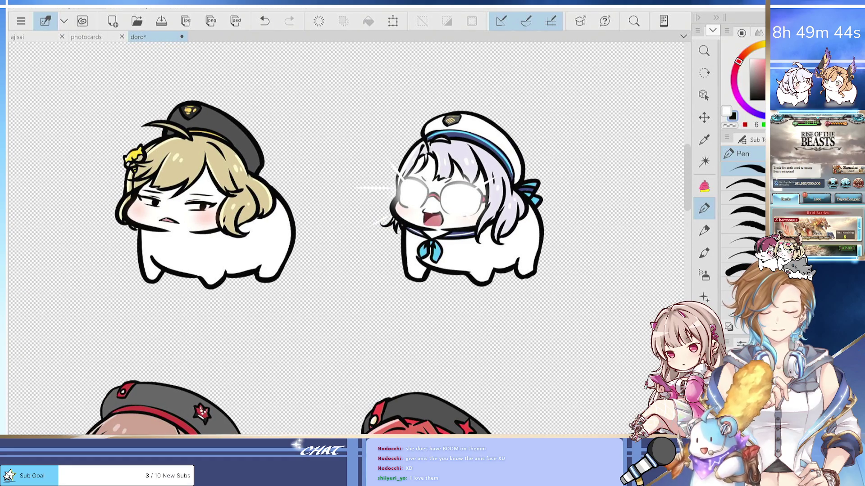
pyautogui.hotkey('ctrl', 'z')
pyautogui.hotkey('ctrl', 'y')
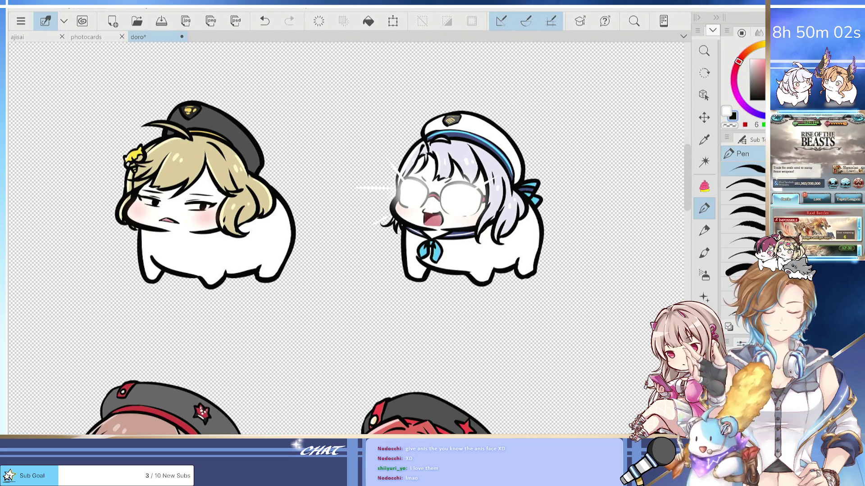
pyautogui.scroll(3, 253, 293)
# Lasso-select the blonde girl's face, scale it up slightly with a transform, then deselect.
pyautogui.hotkey('ctrl', 't')
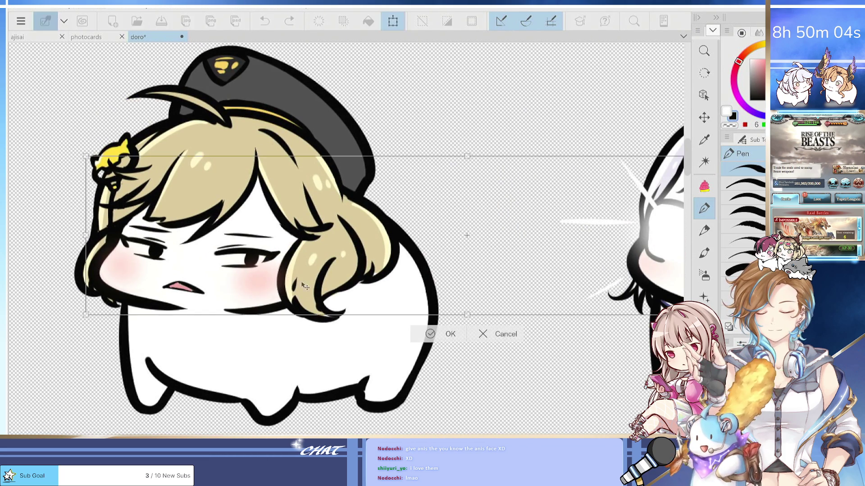
pyautogui.click(434, 335)
pyautogui.press('m')
pyautogui.moveTo(107, 185); pyautogui.dragTo(342, 270)
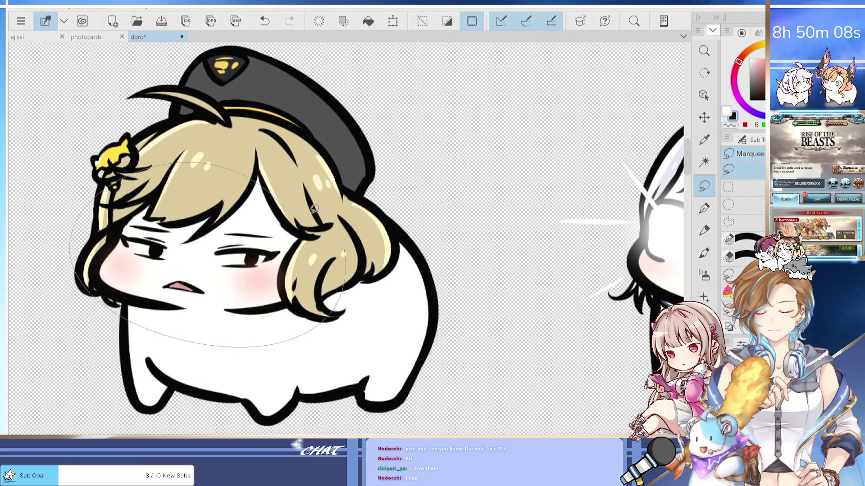
pyautogui.hotkey('ctrl', 't')
pyautogui.hotkey('ctrl', 'z')
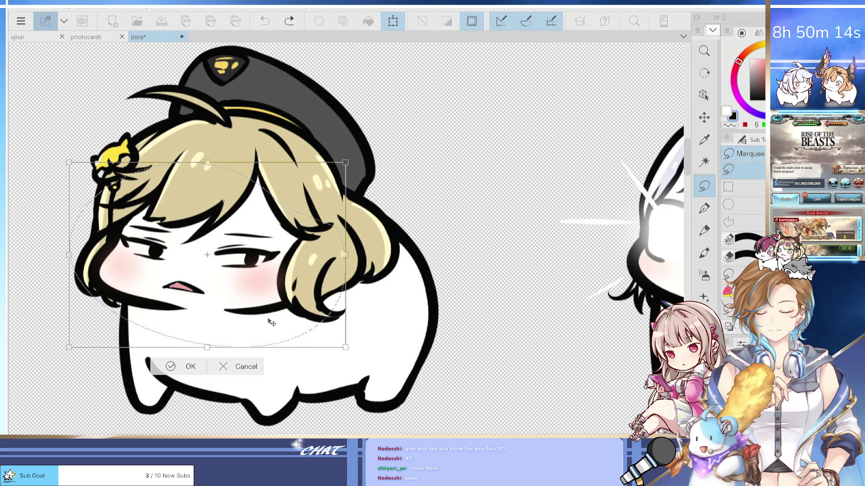
pyautogui.moveTo(345, 163); pyautogui.dragTo(356, 154)
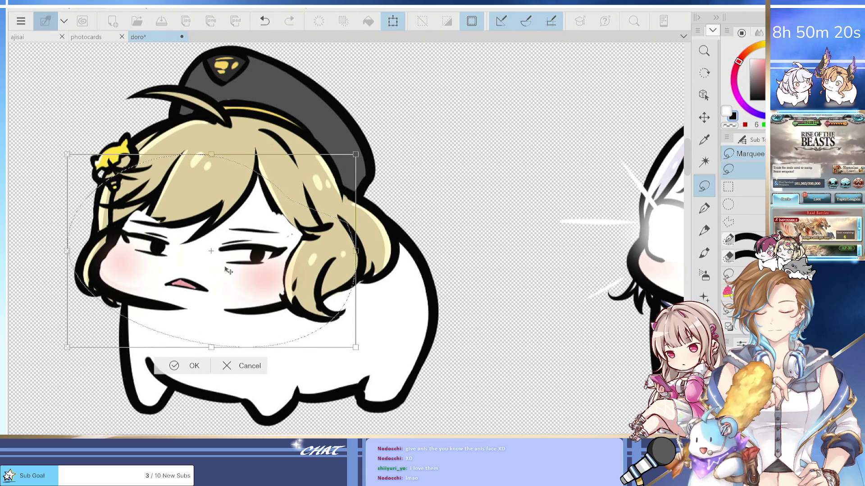
pyautogui.click(165, 370)
pyautogui.scroll(-3, 203, 365)
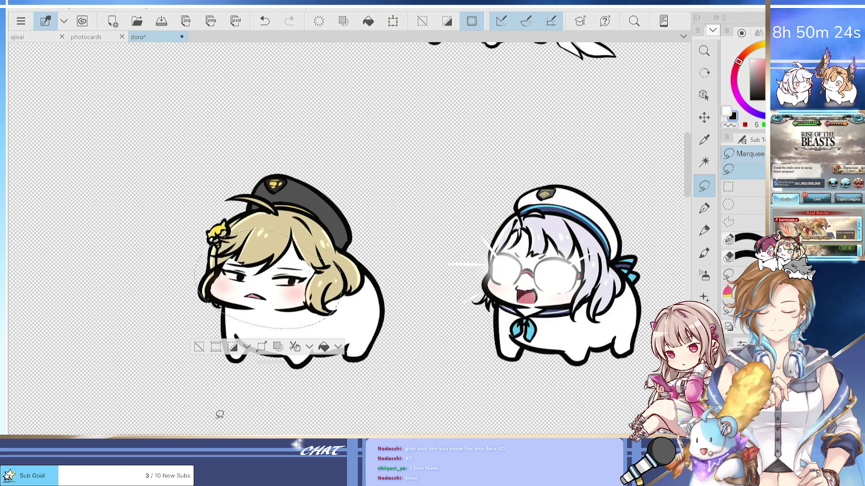
pyautogui.click(199, 347)
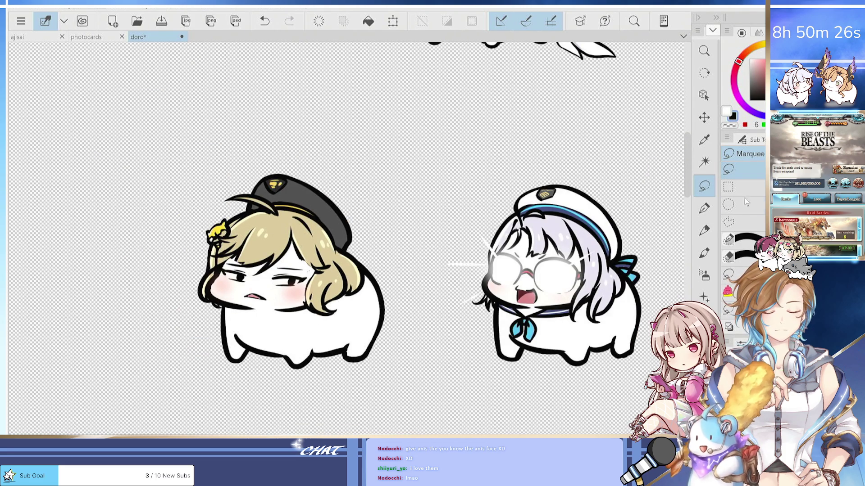
pyautogui.click(704, 207)
pyautogui.scroll(5, 209, 295)
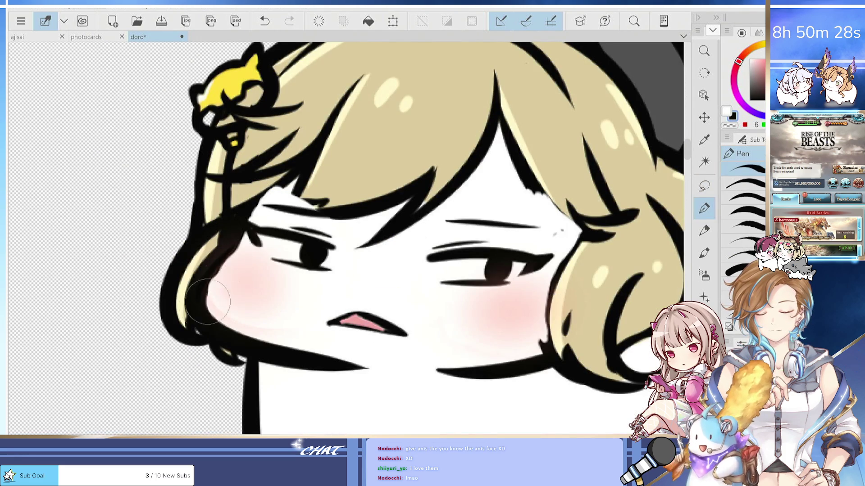
# Erase the stray black hair outline along the blonde girl's cheek with the transparent colour.
pyautogui.press('c')
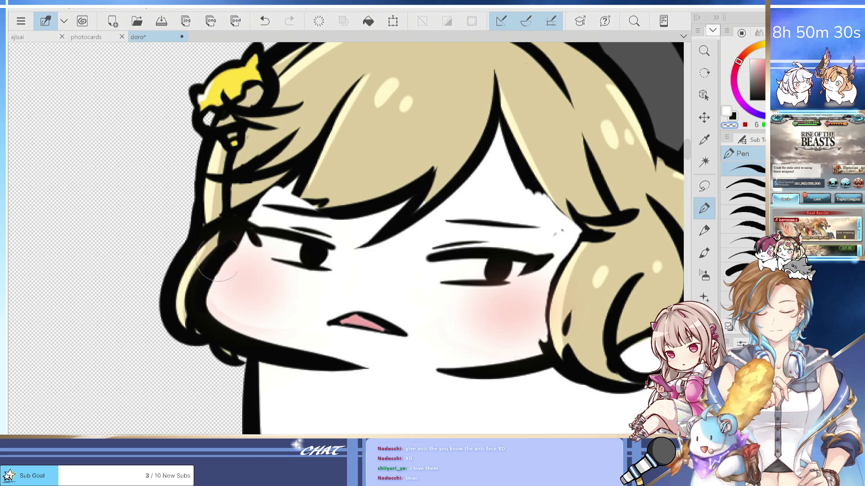
pyautogui.moveTo(298, 163)
pyautogui.mouseDown()
pyautogui.moveTo(295, 199)
pyautogui.moveTo(315, 210)
pyautogui.moveTo(333, 198)
pyautogui.mouseUp()
pyautogui.hotkey('ctrl', 'z')
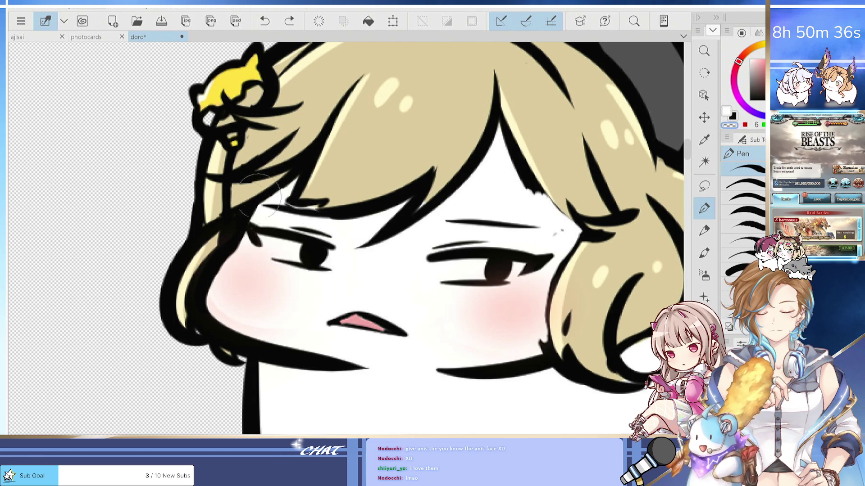
pyautogui.moveTo(271, 198); pyautogui.dragTo(306, 162)
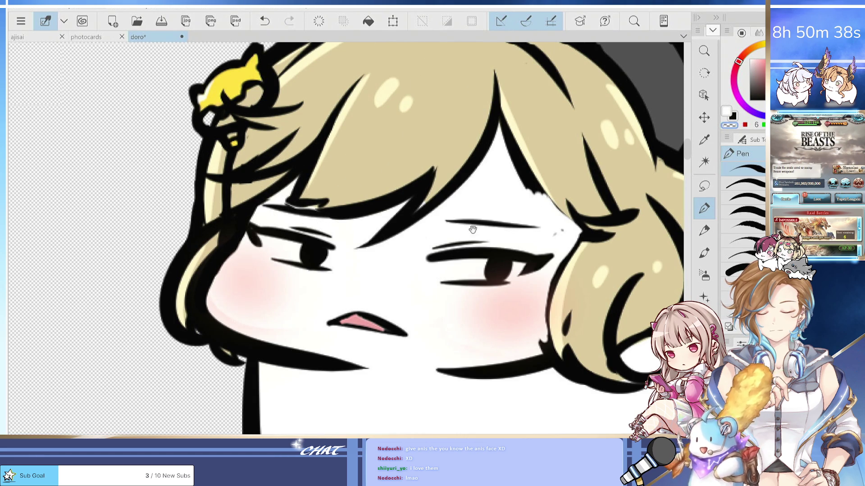
pyautogui.moveTo(472, 230); pyautogui.dragTo(364, 243)
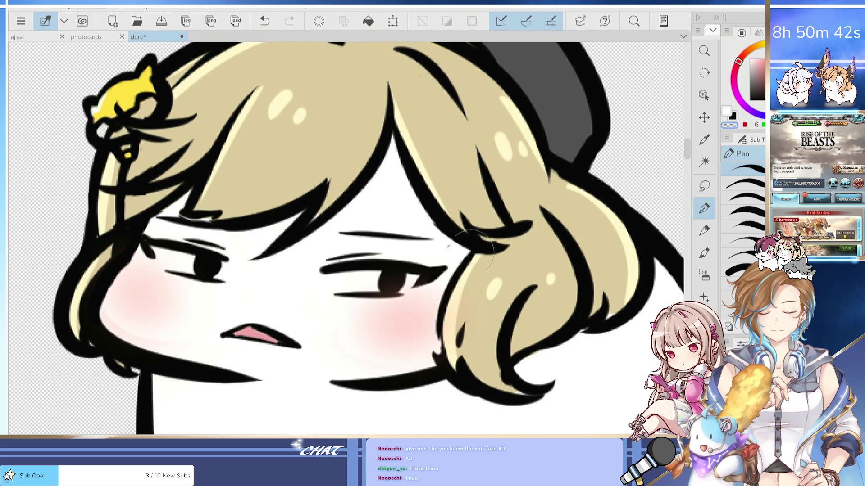
pyautogui.press('x')
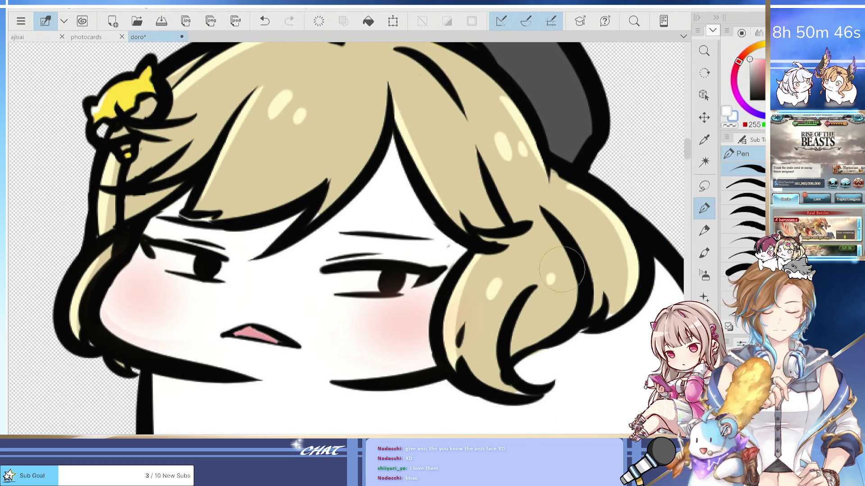
pyautogui.scroll(-5, 487, 274)
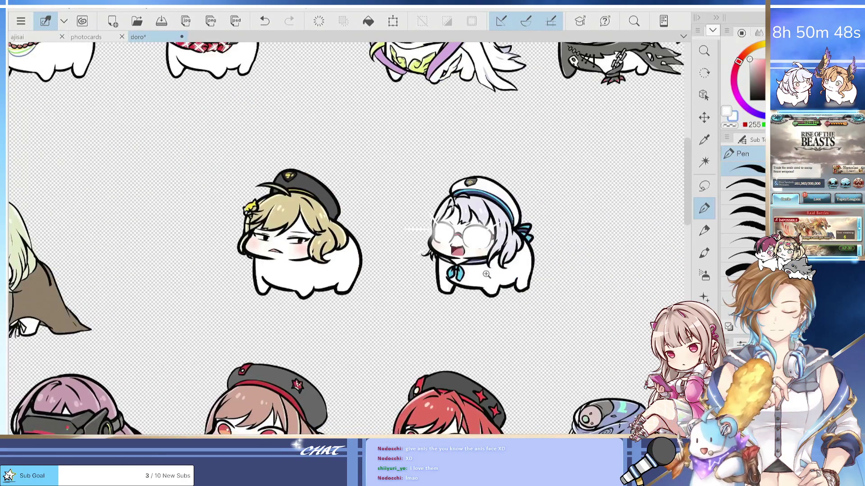
pyautogui.scroll(3, 487, 274)
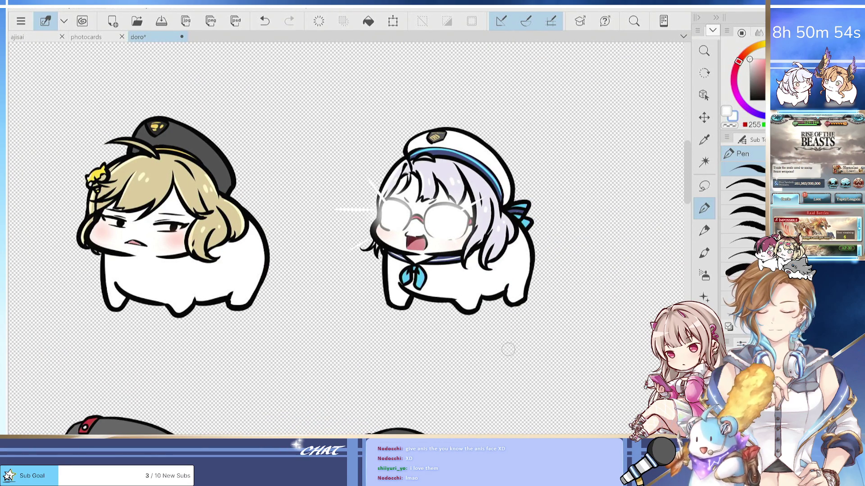
pyautogui.hotkey('ctrl', 'z')
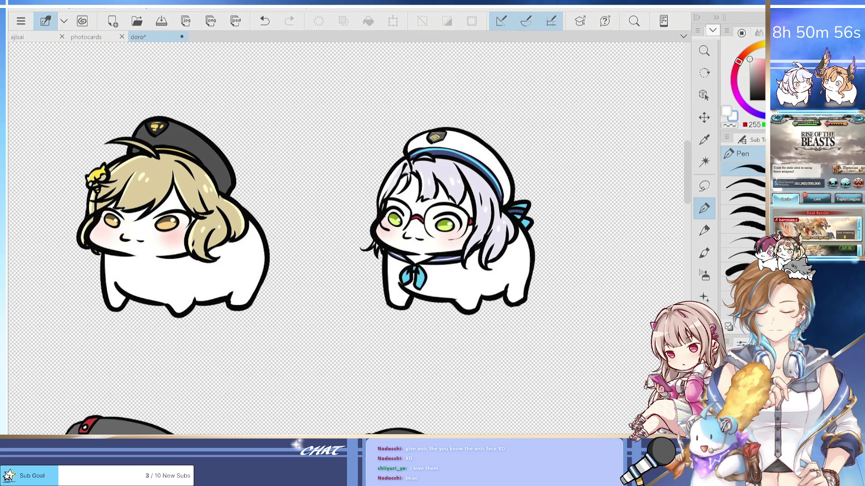
pyautogui.hotkey('ctrl', 'y')
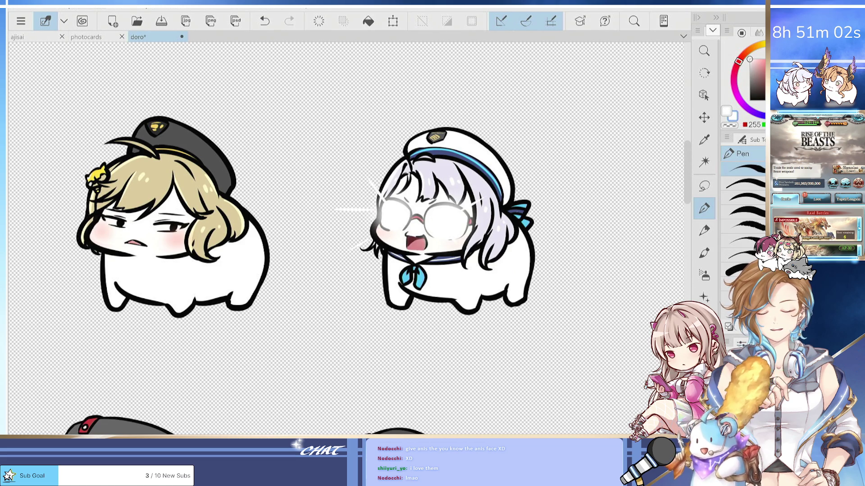
pyautogui.hotkey('ctrl', 'z')
pyautogui.hotkey('ctrl', 'y')
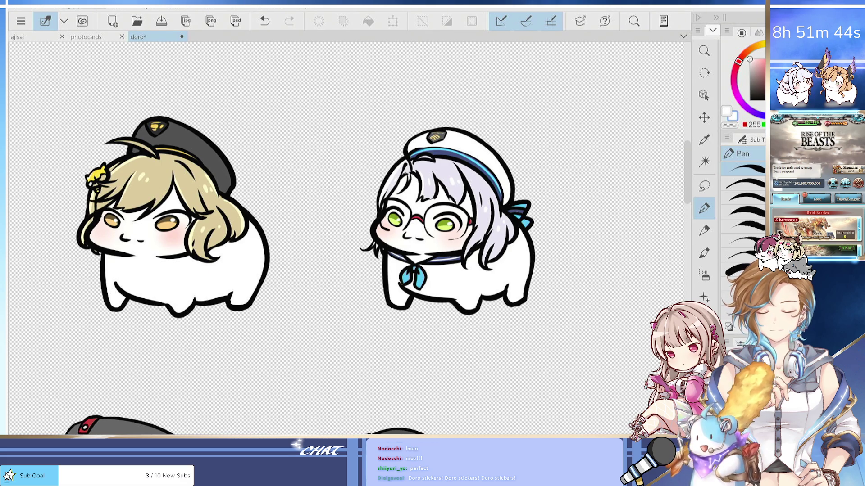
pyautogui.hotkey('ctrl', 'v')
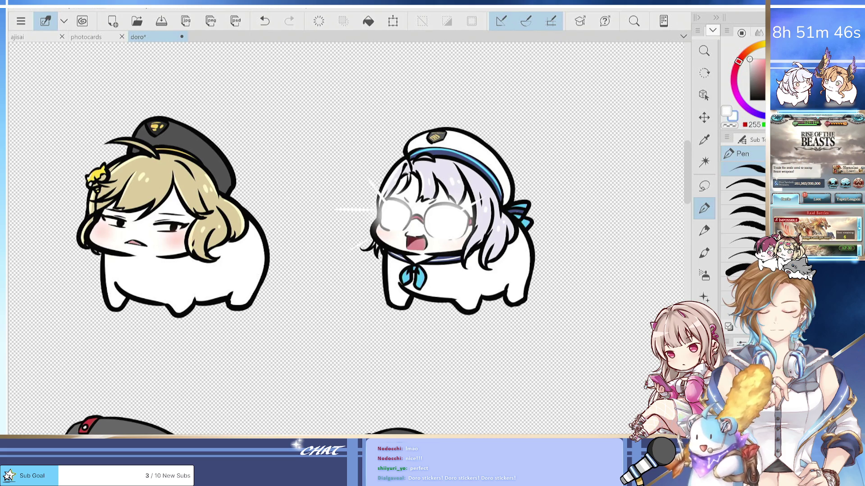
pyautogui.hotkey('ctrl', 'z')
pyautogui.hotkey('ctrl', 'v')
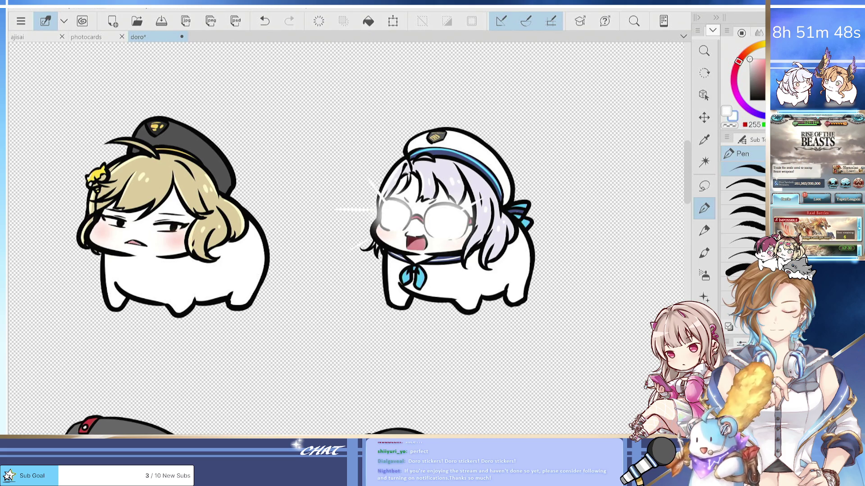
pyautogui.hotkey('ctrl', 'z')
pyautogui.hotkey('ctrl', 'v')
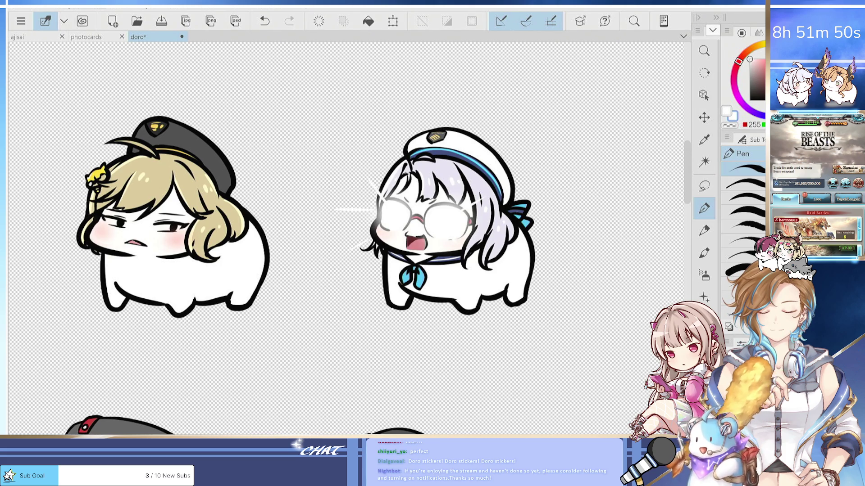
pyautogui.hotkey('ctrl', 'z')
pyautogui.hotkey('ctrl', 'v')
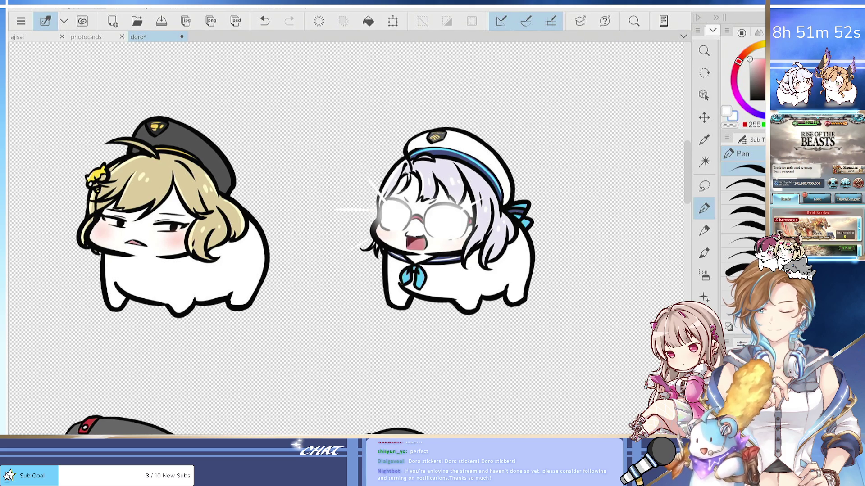
pyautogui.hotkey('ctrl', 'z')
pyautogui.hotkey('ctrl', 'v')
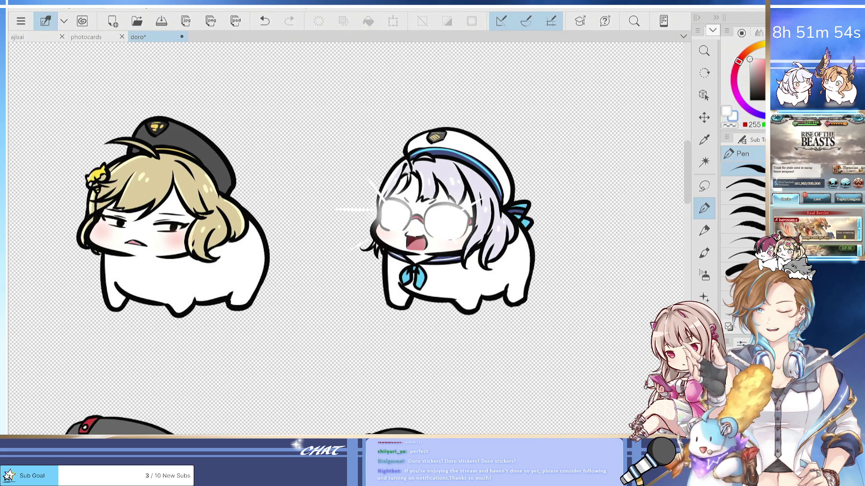
pyautogui.hotkey('ctrl', 'z')
pyautogui.hotkey('ctrl', 'v')
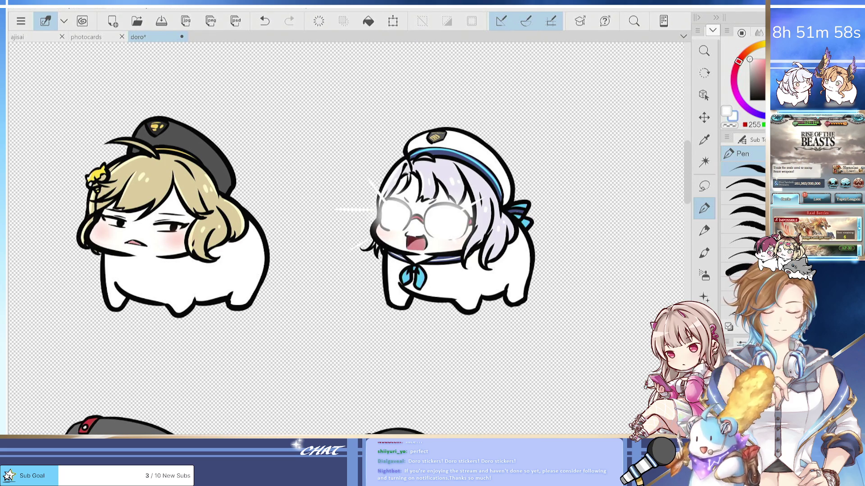
pyautogui.scroll(-5, 346, 239)
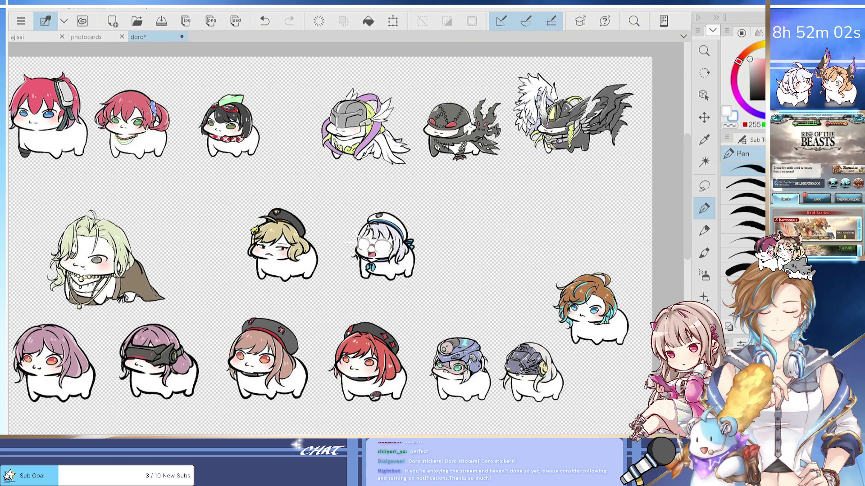
# Pan across the whole sheet and undo/redo to compare the two stickers' expressions.
pyautogui.scroll(-5, 348, 239)
pyautogui.hscroll(-5, 348, 239)
pyautogui.scroll(2, 348, 239)
pyautogui.hscroll(2, 348, 239)
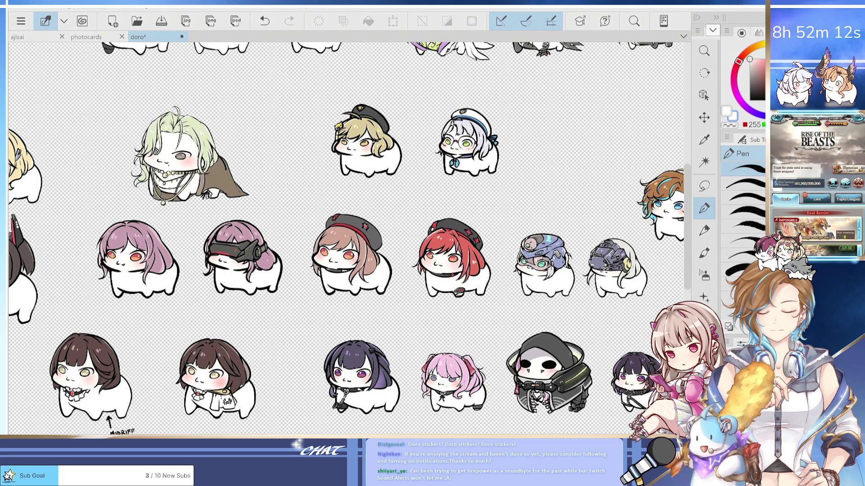
pyautogui.hotkey('ctrl', 'z')
pyautogui.hotkey('ctrl', 'y')
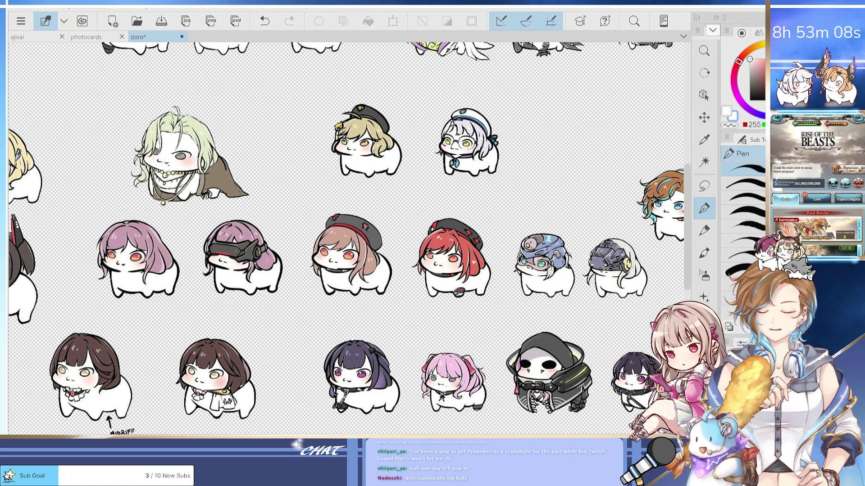
pyautogui.scroll(2, 413, 181)
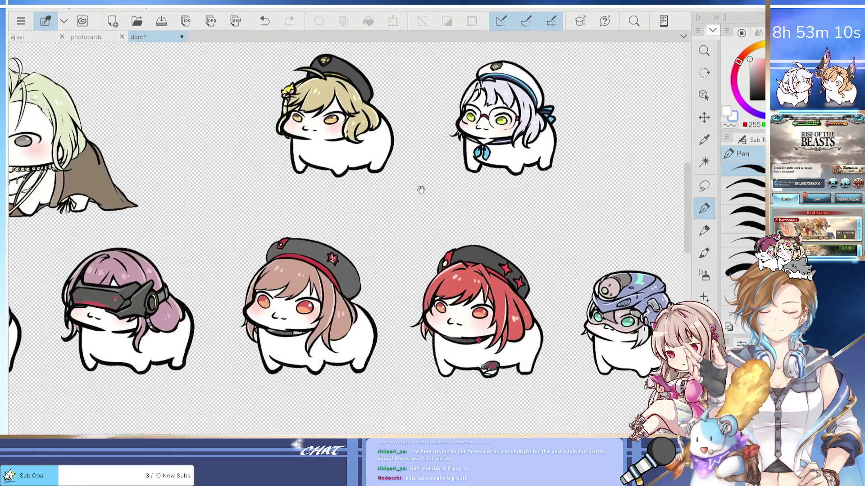
# Paste the new expressions onto the two top characters.
pyautogui.moveTo(411, 201); pyautogui.dragTo(405, 228)
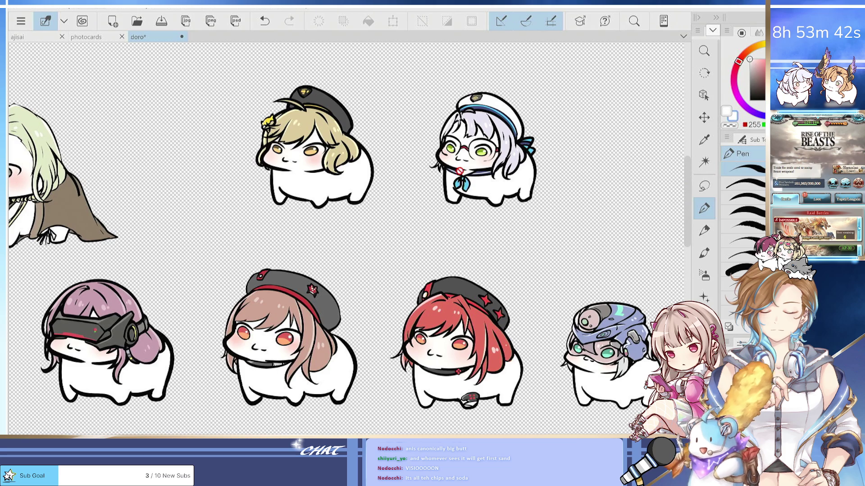
pyautogui.hscroll(3, 346, 235)
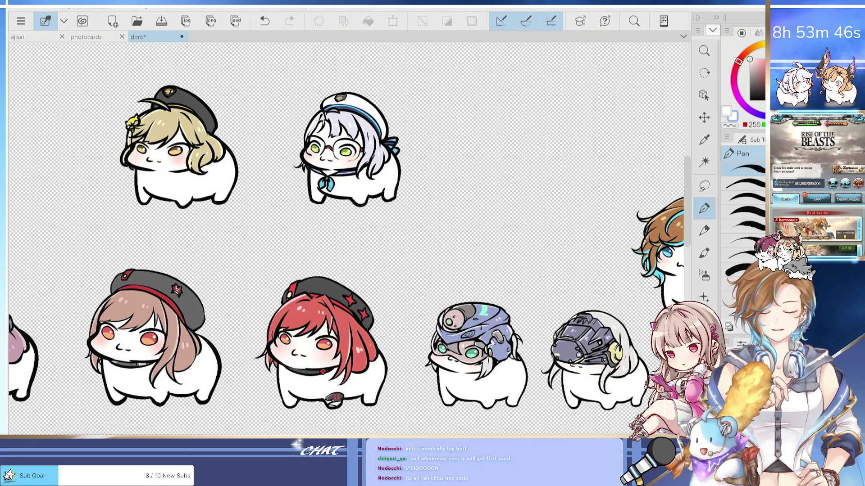
pyautogui.hotkey('ctrl', 'v')
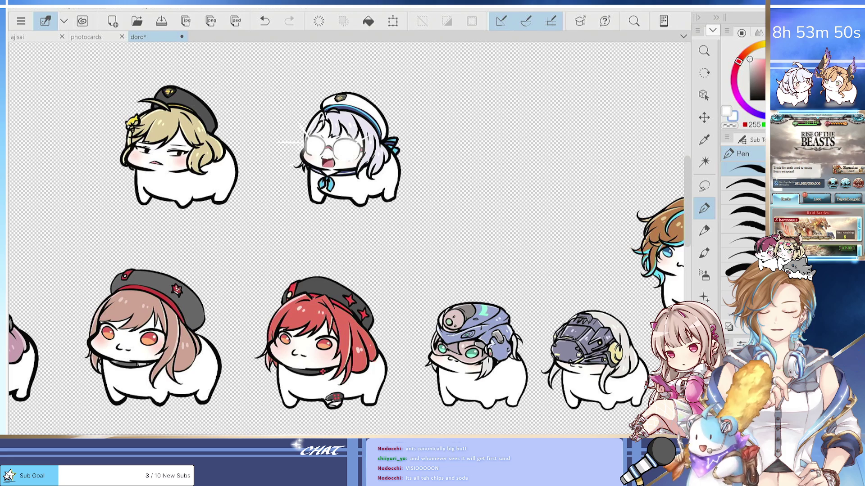
# Compare with undo/redo, revert both characters to their original faces and save the sheet.
pyautogui.hotkey('ctrl', 'z')
pyautogui.hotkey('ctrl', 'y')
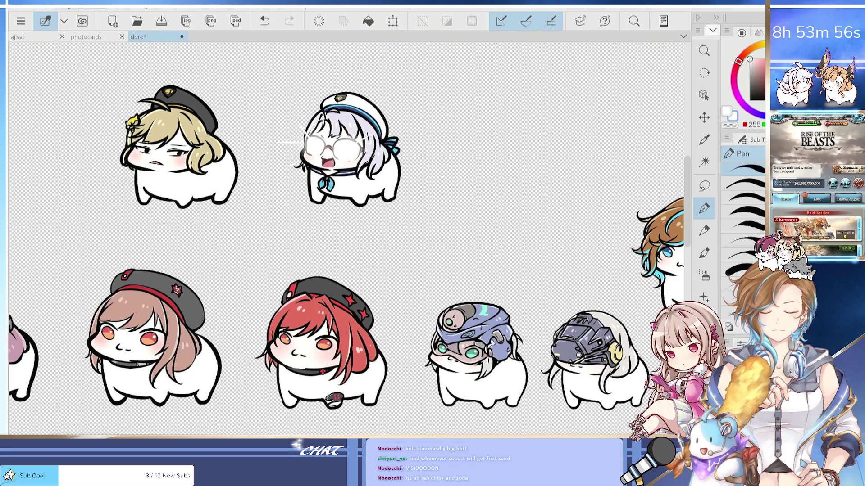
pyautogui.hotkey('ctrl', 'd')
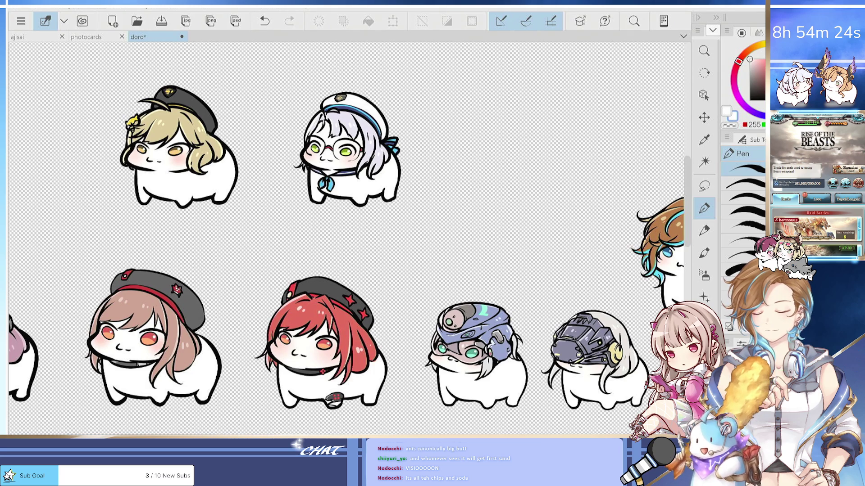
pyautogui.hotkey('ctrl', 's')
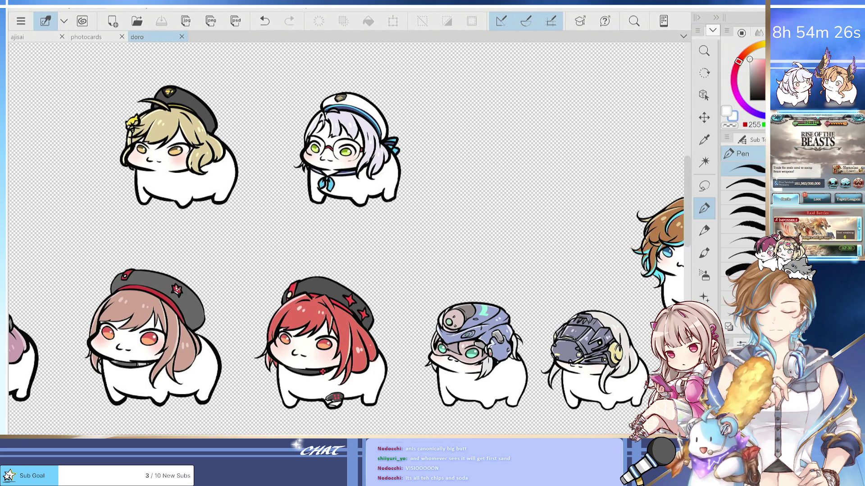
pyautogui.scroll(-5, 426, 342)
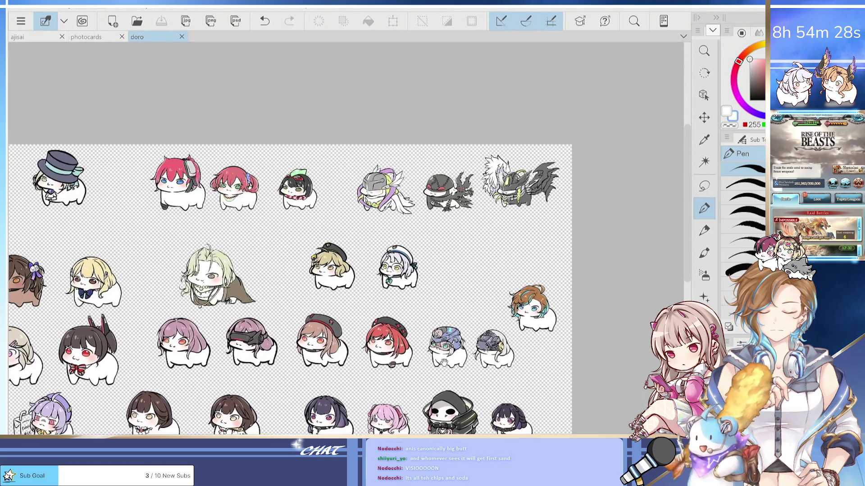
pyautogui.hscroll(-3, 444, 366)
pyautogui.scroll(1, 432, 367)
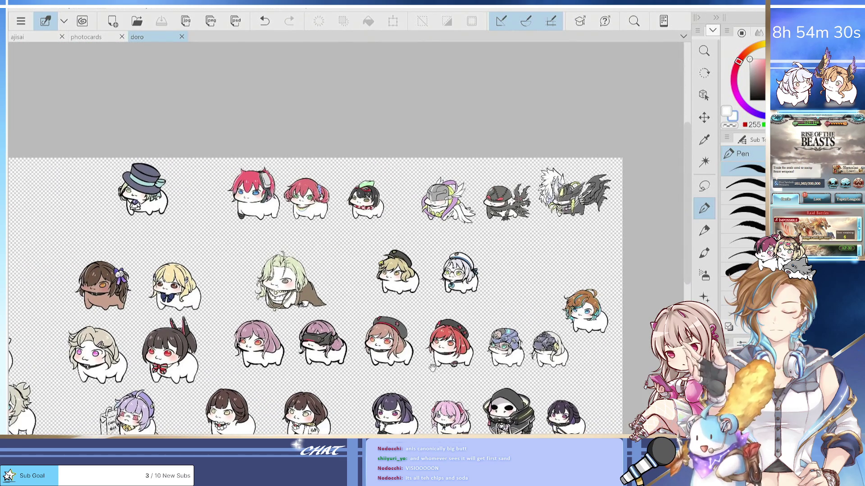
pyautogui.hscroll(-1, 431, 368)
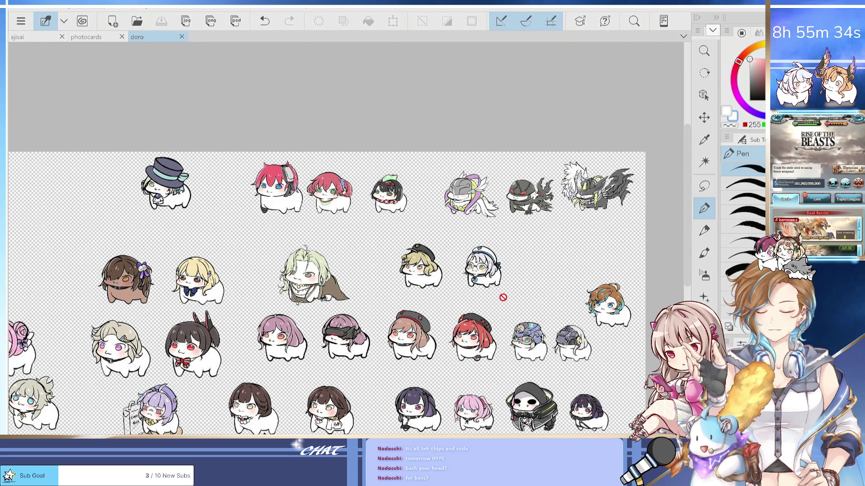
pyautogui.scroll(-5, 349, 239)
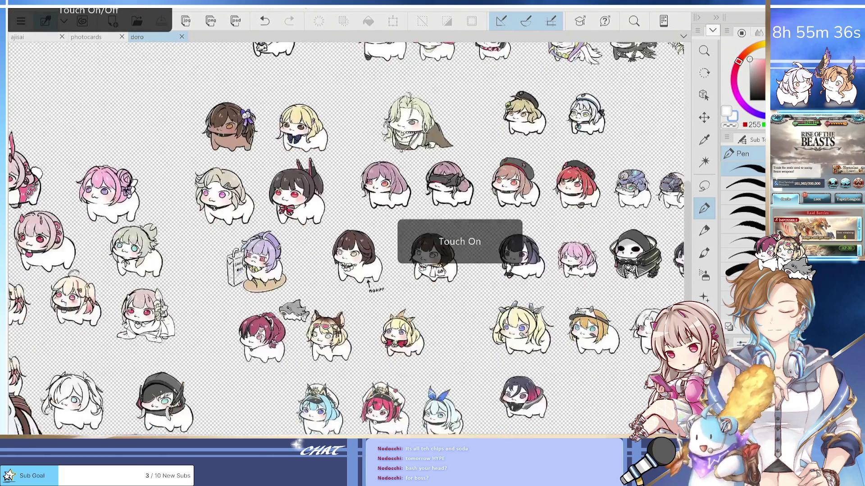
# Scroll and zoom out across the sheet until every chibi sticker is visible.
pyautogui.scroll(-1, 349, 239)
pyautogui.scroll(-4, 349, 239)
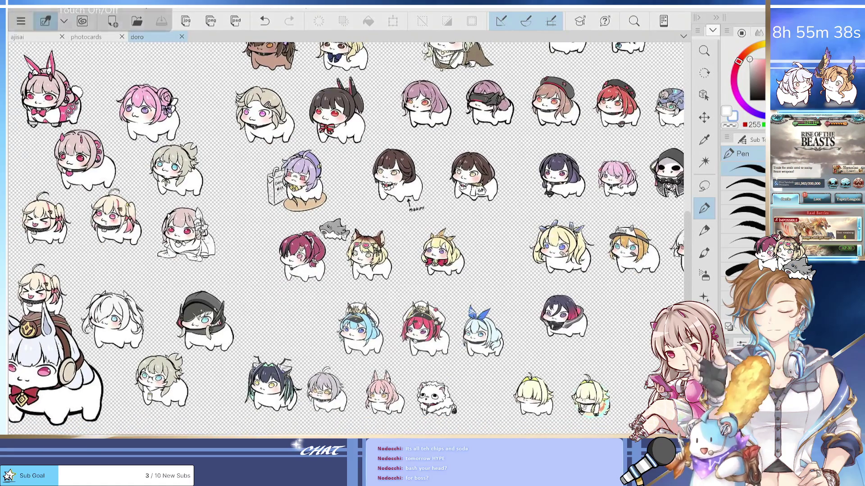
pyautogui.scroll(2, 349, 239)
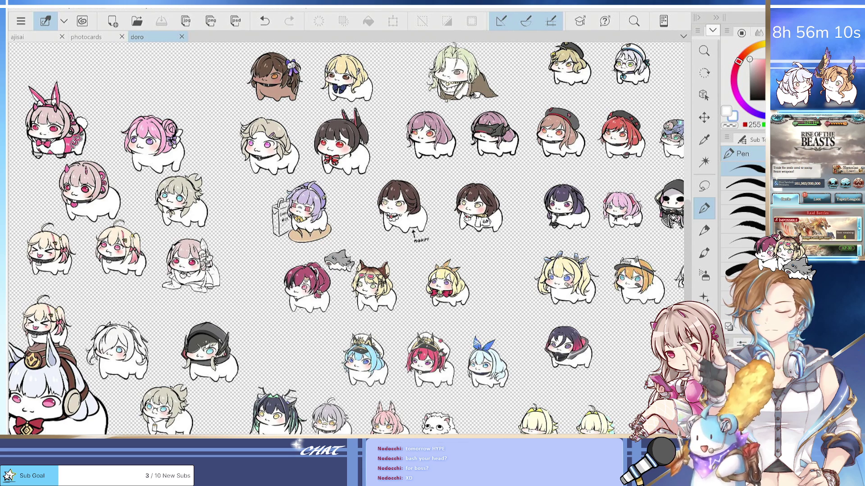
pyautogui.scroll(2, 49, 135)
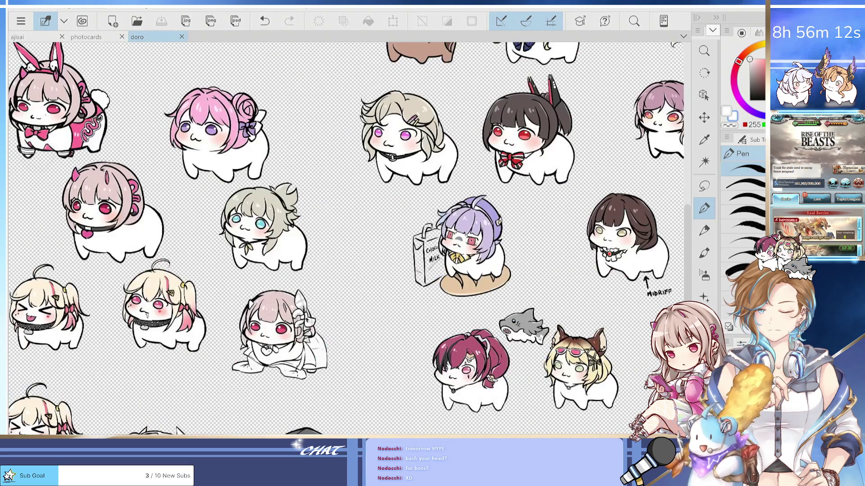
pyautogui.scroll(2, 58, 153)
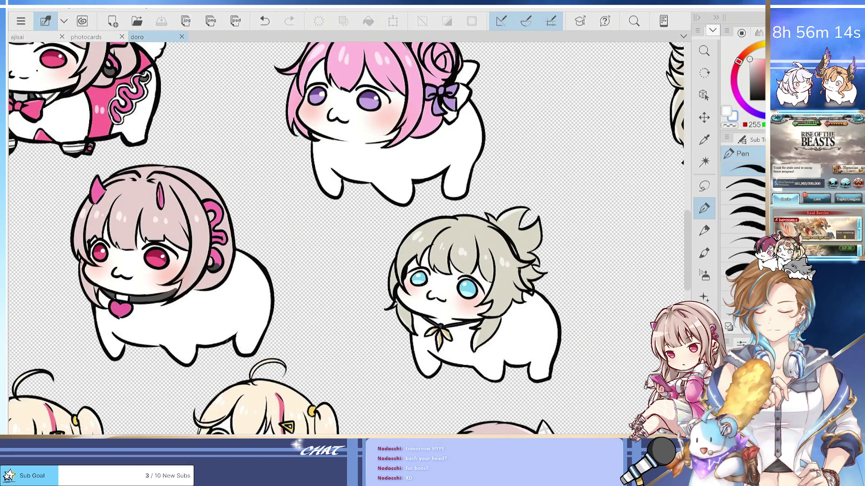
pyautogui.scroll(-3, 116, 243)
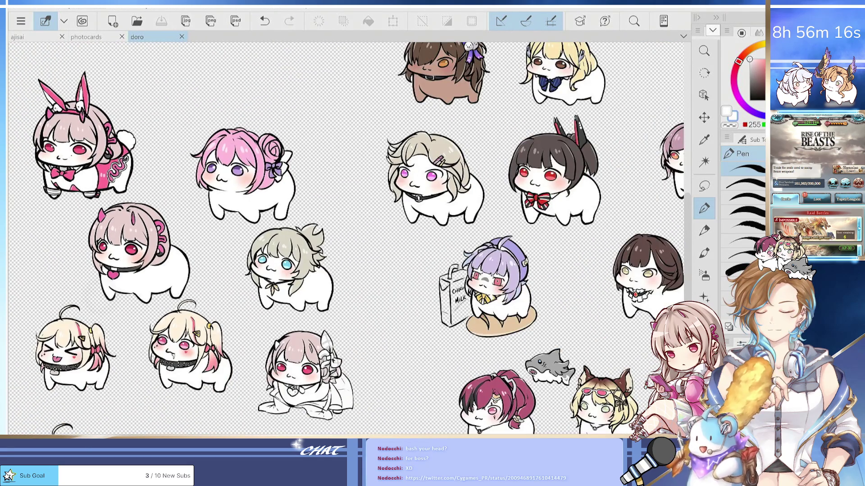
pyautogui.scroll(-1, 54, 171)
pyautogui.scroll(-2, 347, 239)
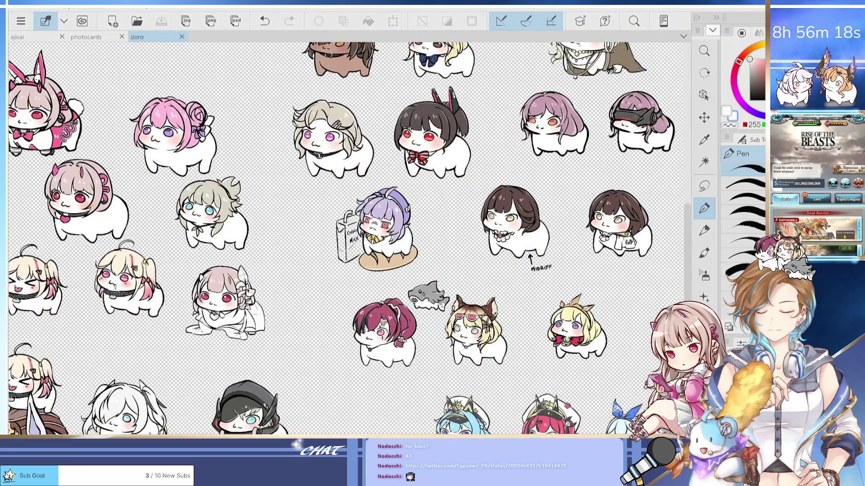
pyautogui.scroll(-2, 190, 310)
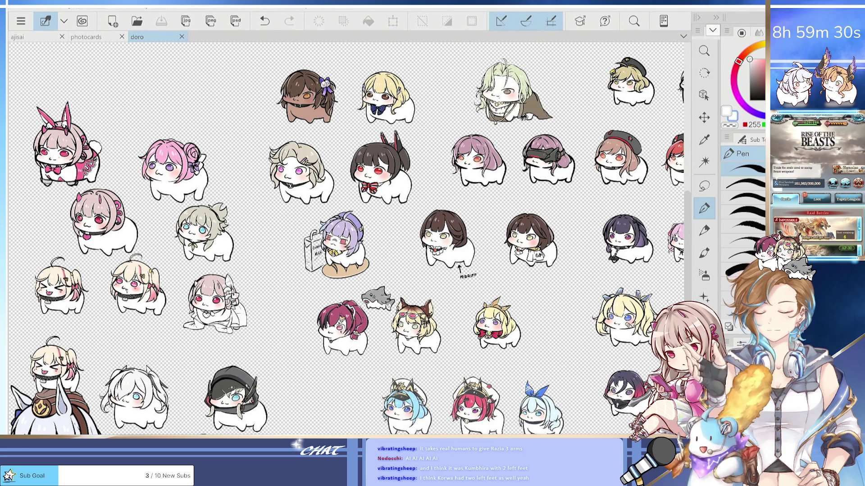
pyautogui.scroll(-2, 346, 239)
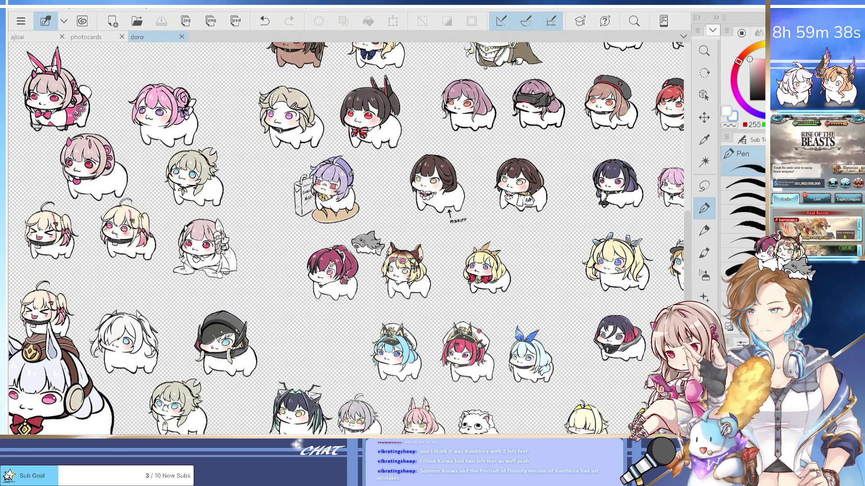
pyautogui.scroll(-2, 474, 292)
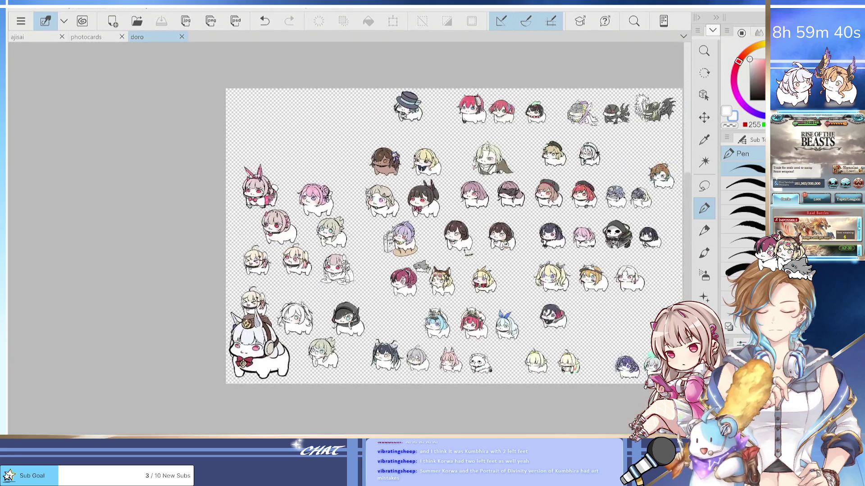
# Fit the whole sheet in view, undo the last change and save the doro file.
pyautogui.scroll(3, 306, 239)
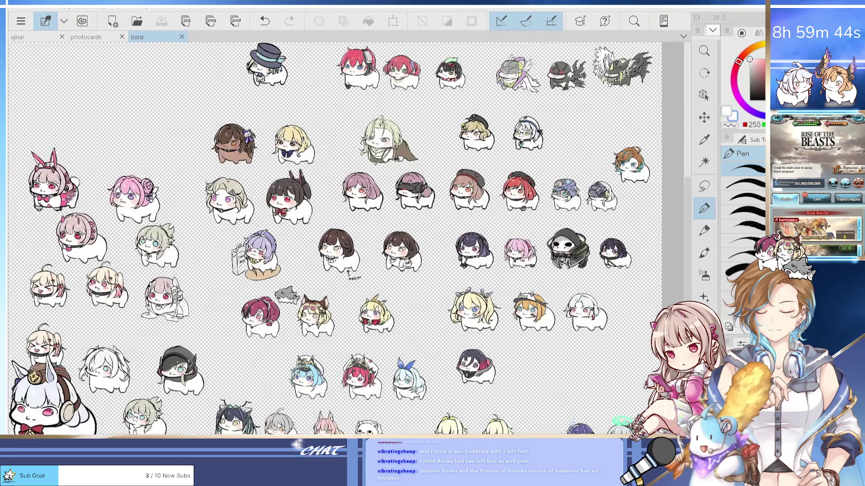
pyautogui.hscroll(-1, 335, 239)
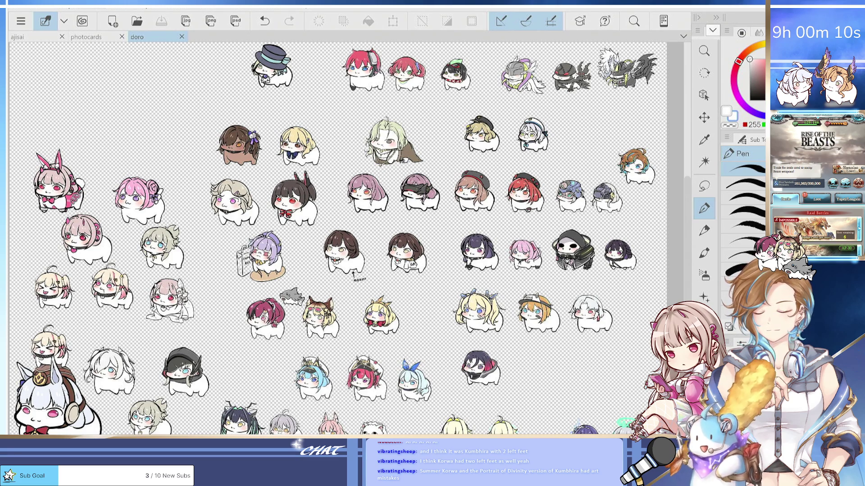
pyautogui.hotkey('ctrl', '-')
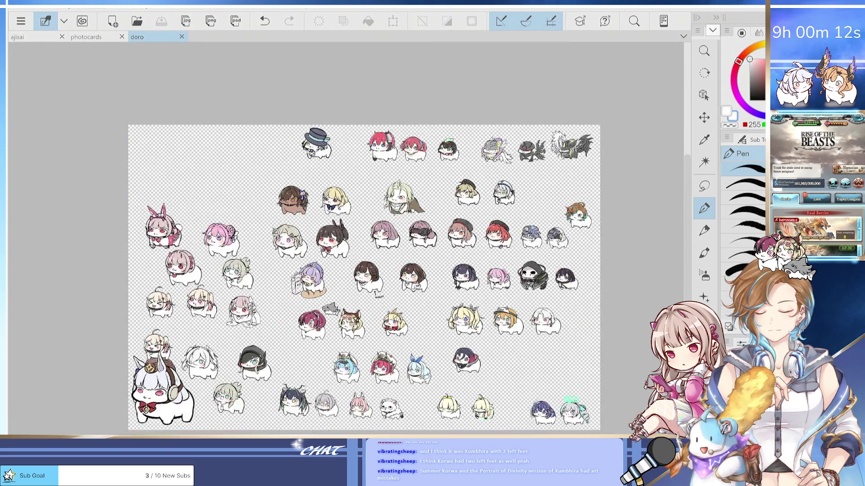
pyautogui.scroll(1, 430, 307)
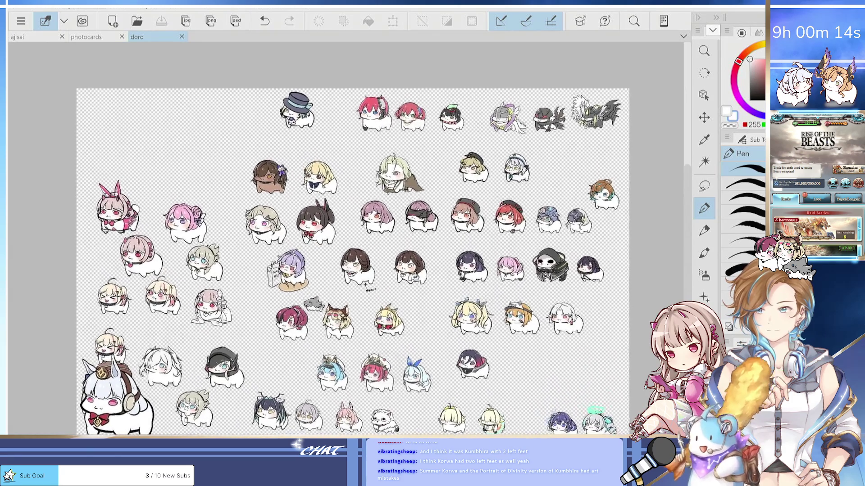
pyautogui.hotkey('ctrl', 'z')
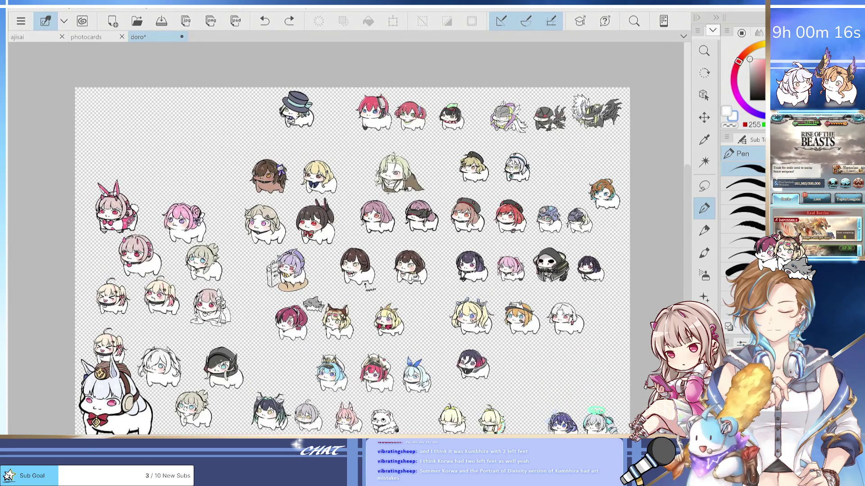
pyautogui.scroll(1, 426, 343)
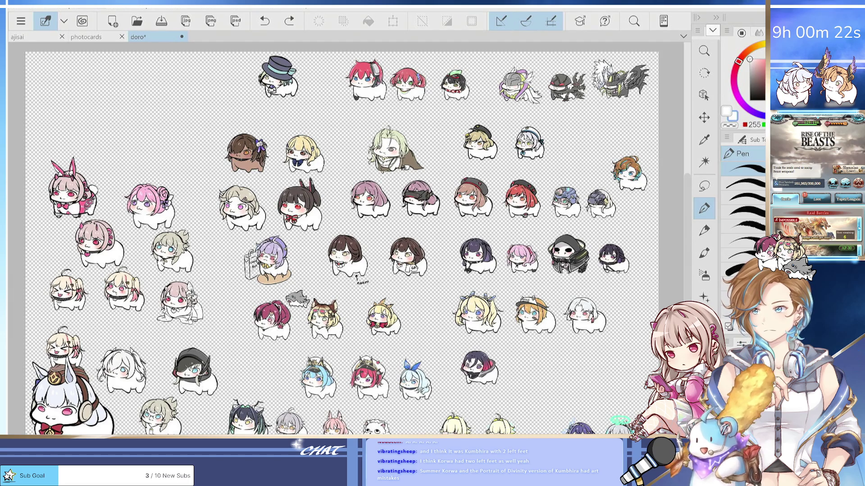
pyautogui.hotkey('ctrl', 's')
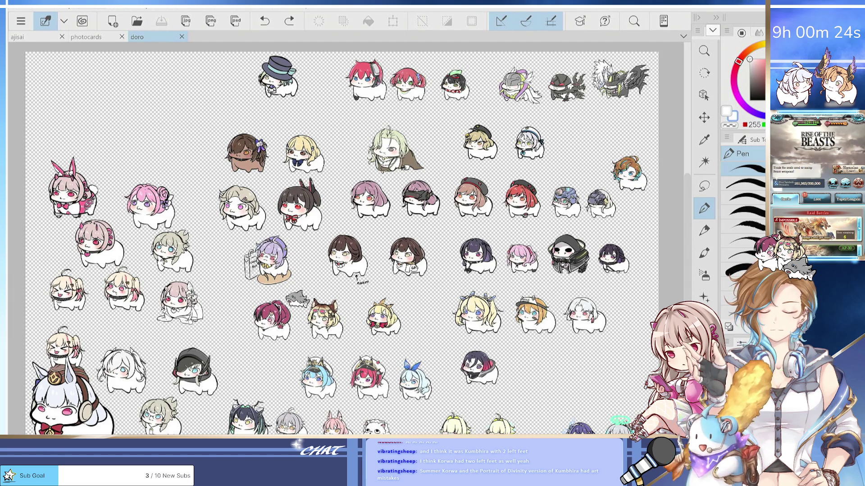
pyautogui.scroll(-3, 356, 252)
pyautogui.scroll(2, 356, 252)
pyautogui.scroll(1, 356, 248)
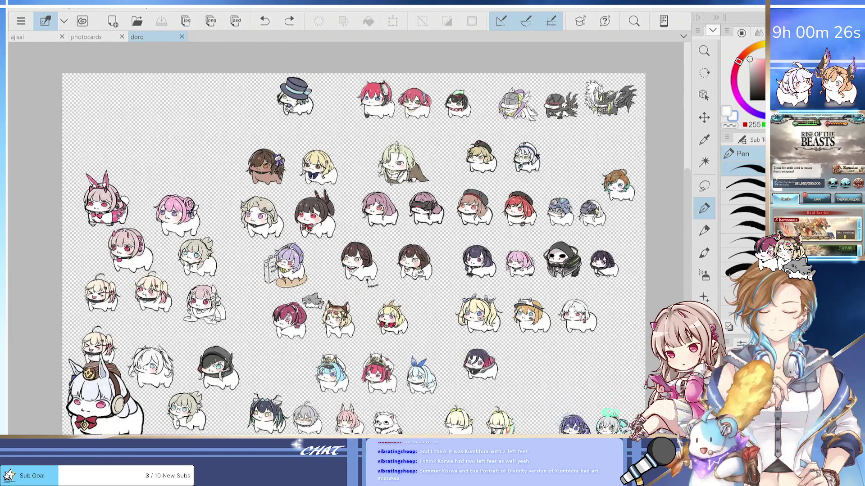
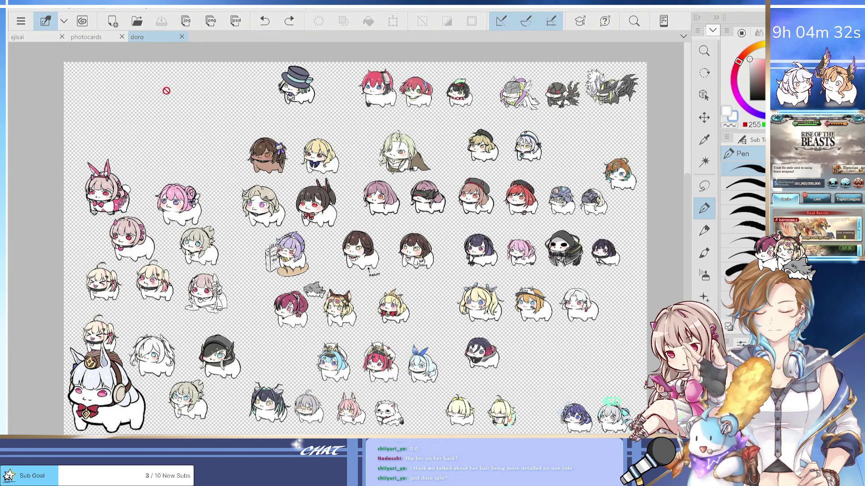
# Create a new 3117 × 2019 px, 300 dpi Illustration canvas and pick dark brown from the Color Set.
pyautogui.moveTo(167, 91); pyautogui.dragTo(237, 135)
pyautogui.click(14, 9)
pyautogui.click(18, 15)
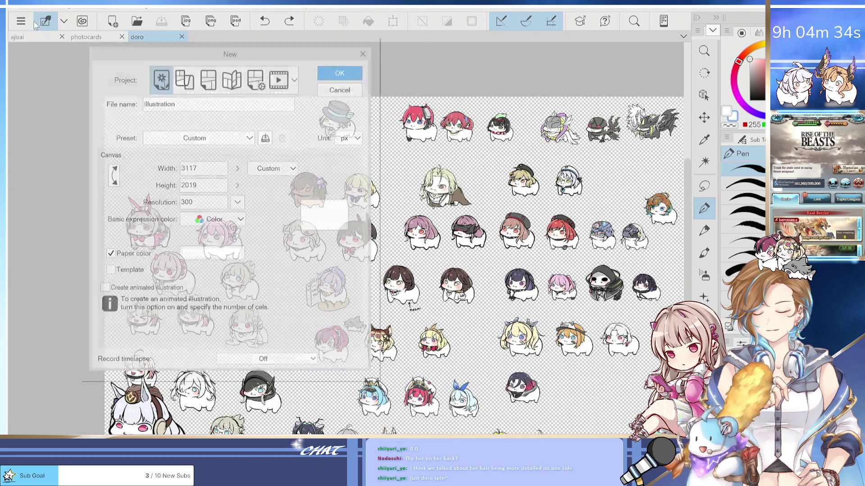
pyautogui.click(345, 80)
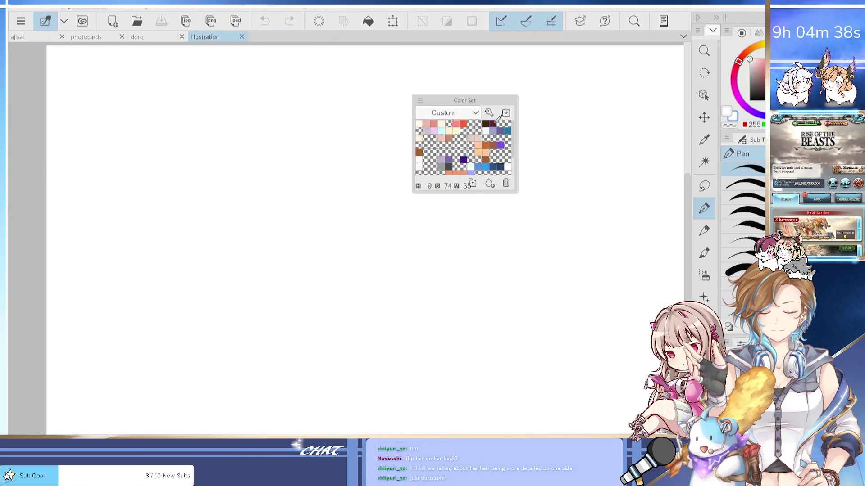
pyautogui.click(493, 125)
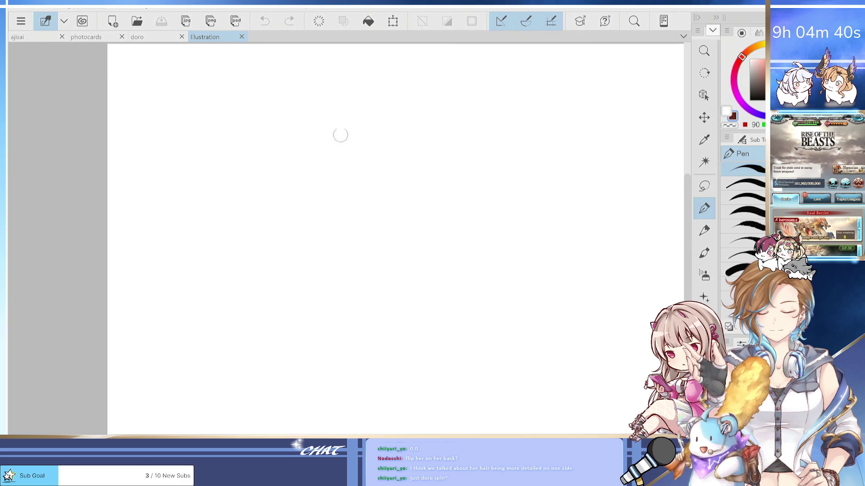
pyautogui.moveTo(315, 142); pyautogui.dragTo(339, 208)
pyautogui.hotkey('ctrl', 'z')
pyautogui.moveTo(322, 162)
pyautogui.mouseDown()
pyautogui.moveTo(339, 207)
pyautogui.moveTo(383, 204)
pyautogui.mouseUp()
pyautogui.hotkey('ctrl', 'z')
pyautogui.hotkey('ctrl', 'z')
pyautogui.moveTo(320, 152)
pyautogui.mouseDown()
pyautogui.moveTo(327, 209)
pyautogui.moveTo(338, 219)
pyautogui.moveTo(402, 206)
pyautogui.mouseUp()
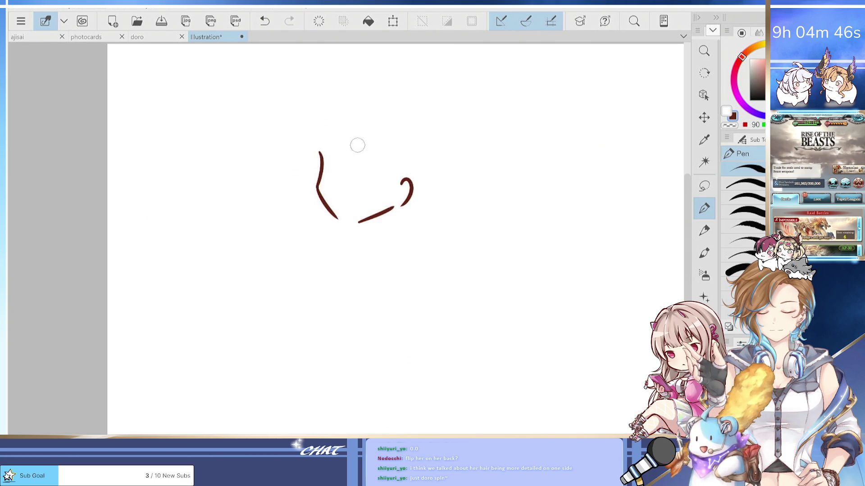
pyautogui.moveTo(344, 128); pyautogui.dragTo(341, 171)
pyautogui.moveTo(347, 153)
pyautogui.mouseDown()
pyautogui.moveTo(349, 173)
pyautogui.moveTo(359, 174)
pyautogui.mouseUp()
pyautogui.moveTo(372, 149)
pyautogui.mouseDown()
pyautogui.moveTo(372, 177)
pyautogui.moveTo(381, 165)
pyautogui.moveTo(439, 182)
pyautogui.moveTo(430, 169)
pyautogui.moveTo(430, 182)
pyautogui.moveTo(412, 174)
pyautogui.moveTo(397, 130)
pyautogui.moveTo(378, 120)
pyautogui.moveTo(428, 167)
pyautogui.moveTo(418, 212)
pyautogui.mouseUp()
pyautogui.moveTo(424, 179); pyautogui.dragTo(421, 215)
pyautogui.moveTo(506, 111)
pyautogui.mouseDown()
pyautogui.moveTo(486, 155)
pyautogui.moveTo(502, 163)
pyautogui.moveTo(524, 135)
pyautogui.moveTo(507, 227)
pyautogui.mouseUp()
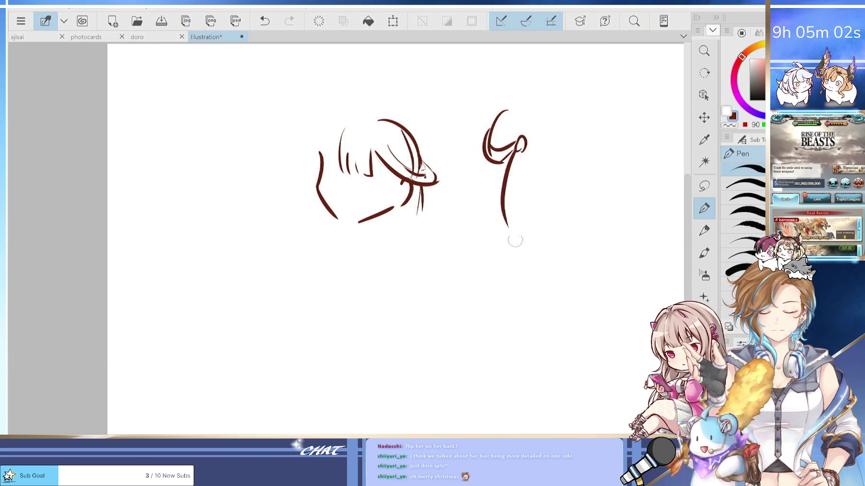
pyautogui.hotkey('ctrl', 'z')
pyautogui.hotkey('ctrl', 'z')
pyautogui.hotkey('ctrl', 'z')
pyautogui.hotkey('ctrl', 'z')
pyautogui.hotkey('ctrl', 'z')
pyautogui.moveTo(504, 113)
pyautogui.mouseDown()
pyautogui.moveTo(478, 162)
pyautogui.moveTo(499, 155)
pyautogui.moveTo(498, 145)
pyautogui.moveTo(486, 160)
pyautogui.mouseUp()
pyautogui.hotkey('ctrl', 'z')
pyautogui.hotkey('ctrl', 'z')
pyautogui.moveTo(495, 128)
pyautogui.mouseDown()
pyautogui.moveTo(495, 234)
pyautogui.moveTo(494, 225)
pyautogui.mouseUp()
pyautogui.moveTo(495, 171); pyautogui.dragTo(495, 235)
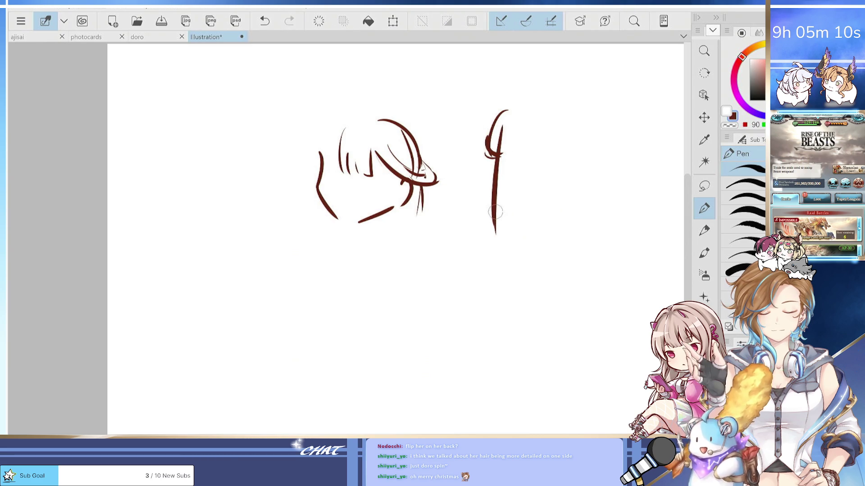
pyautogui.moveTo(515, 144); pyautogui.dragTo(524, 216)
pyautogui.moveTo(532, 146)
pyautogui.mouseDown()
pyautogui.moveTo(539, 209)
pyautogui.moveTo(550, 221)
pyautogui.mouseUp()
pyautogui.moveTo(489, 135); pyautogui.dragTo(495, 166)
pyautogui.moveTo(558, 154)
pyautogui.mouseDown()
pyautogui.moveTo(545, 169)
pyautogui.moveTo(563, 166)
pyautogui.moveTo(560, 177)
pyautogui.mouseUp()
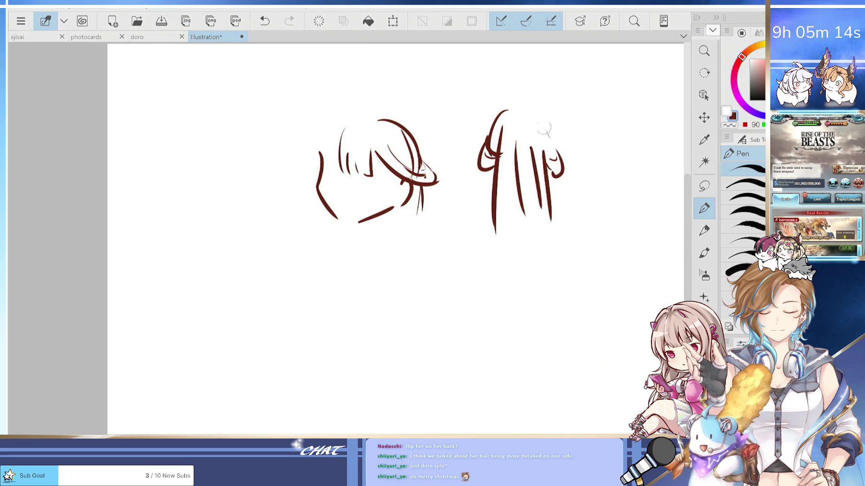
pyautogui.moveTo(545, 126); pyautogui.dragTo(559, 171)
pyautogui.hotkey('ctrl', 'z')
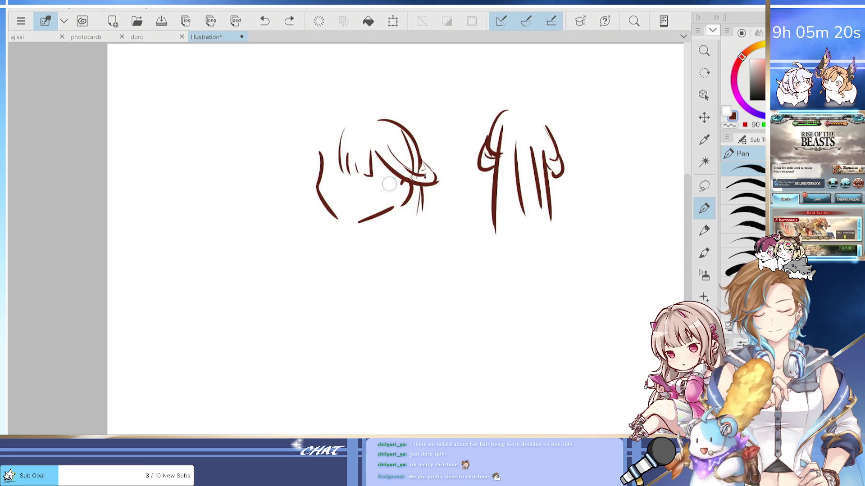
pyautogui.moveTo(491, 126)
pyautogui.mouseDown()
pyautogui.moveTo(484, 140)
pyautogui.moveTo(493, 189)
pyautogui.moveTo(575, 158)
pyautogui.moveTo(509, 279)
pyautogui.mouseUp()
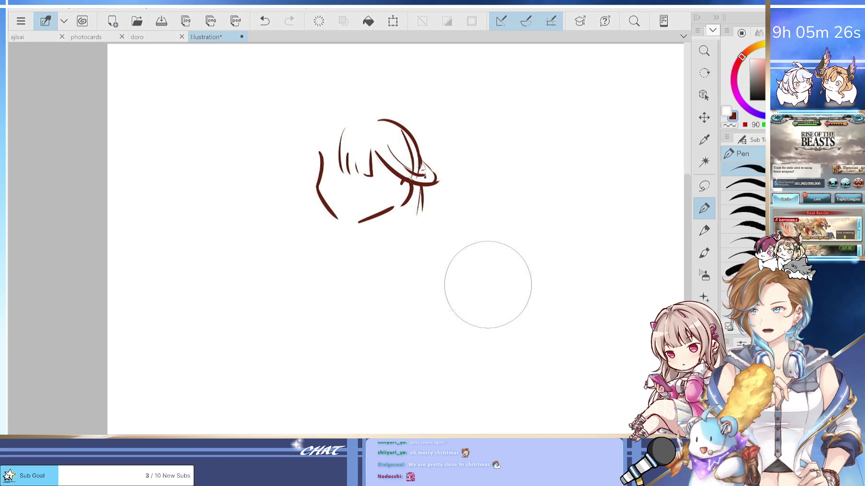
pyautogui.moveTo(413, 131)
pyautogui.mouseDown()
pyautogui.moveTo(367, 145)
pyautogui.moveTo(406, 225)
pyautogui.mouseUp()
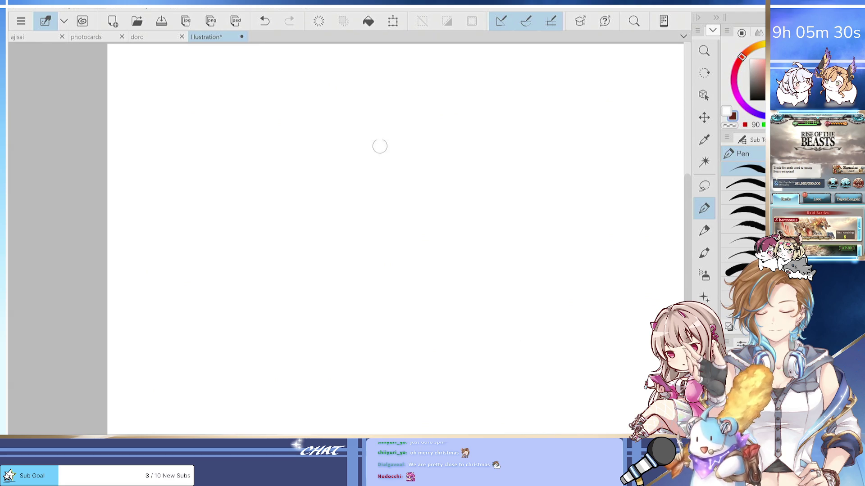
# Draw and undo a test stroke on the blank canvas, then return to the doro sheet.
pyautogui.moveTo(368, 135); pyautogui.dragTo(381, 150)
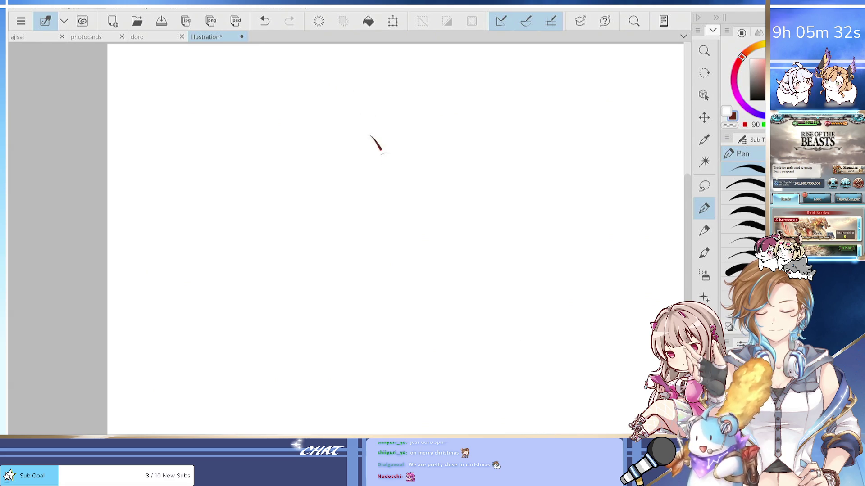
pyautogui.hotkey('ctrl', 'z')
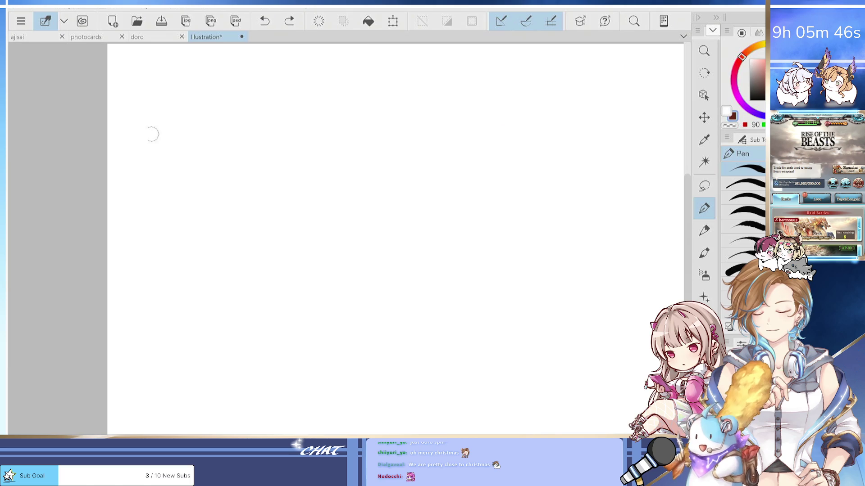
pyautogui.click(135, 36)
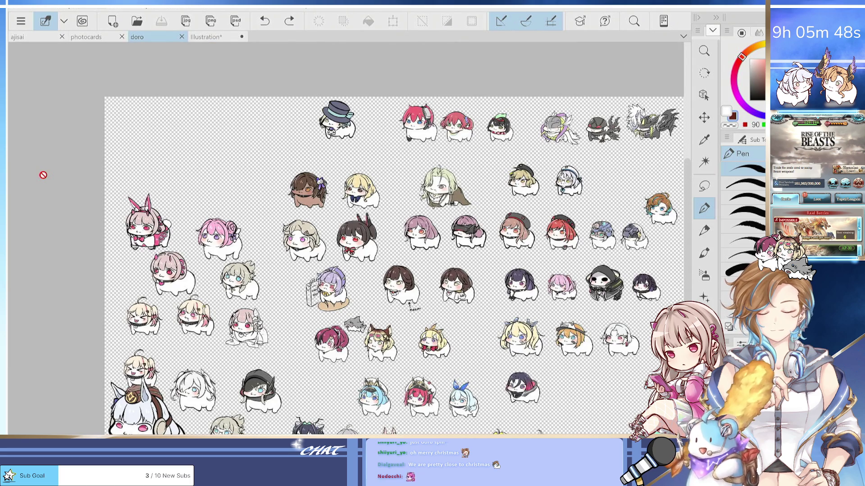
# Zoom out to survey the full doro sheet, then zoom in on the brown-haired doros by MIDRIFF.
pyautogui.hotkey('ctrl', '+')
pyautogui.hotkey('ctrl', '+')
pyautogui.hotkey('ctrl', '+')
pyautogui.hotkey('ctrl', '+')
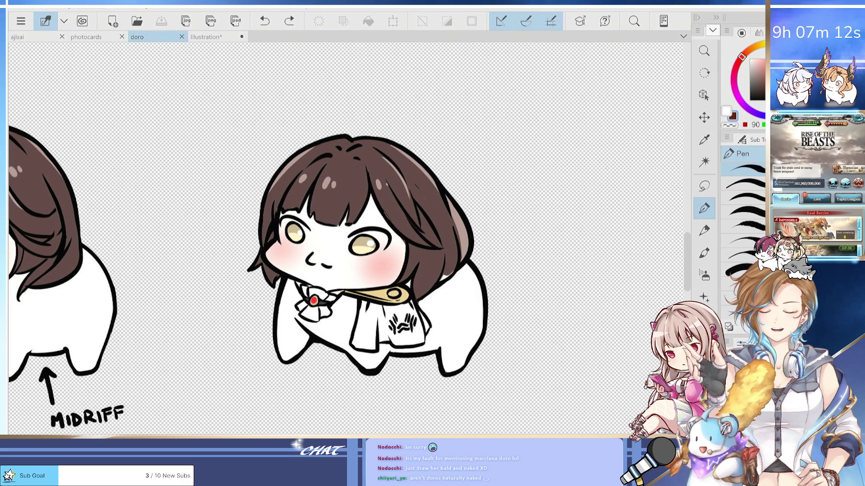
pyautogui.scroll(-6, 478, 397)
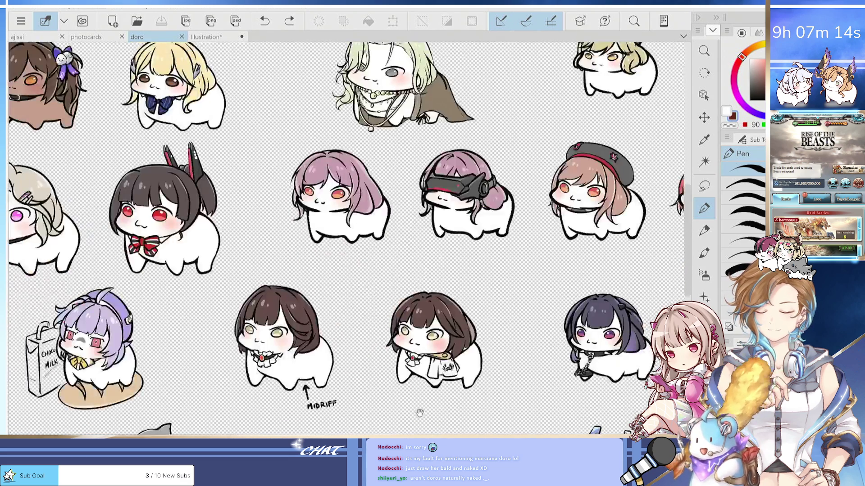
pyautogui.scroll(-4, 490, 413)
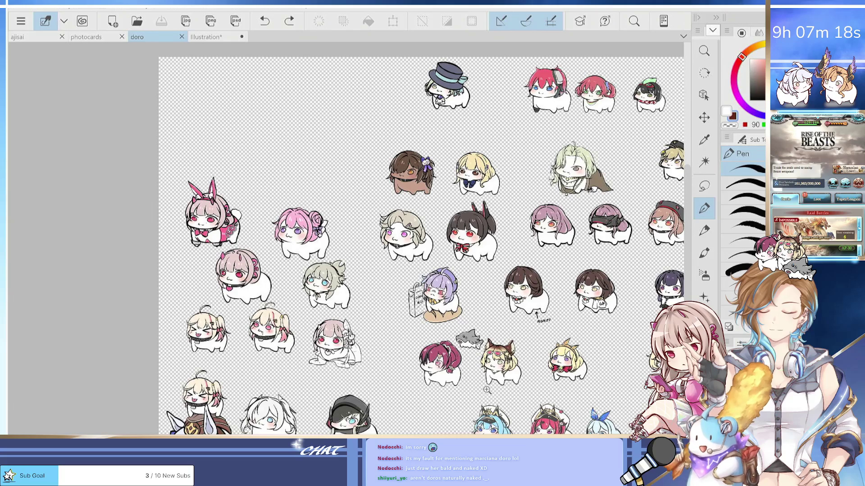
pyautogui.scroll(4, 463, 412)
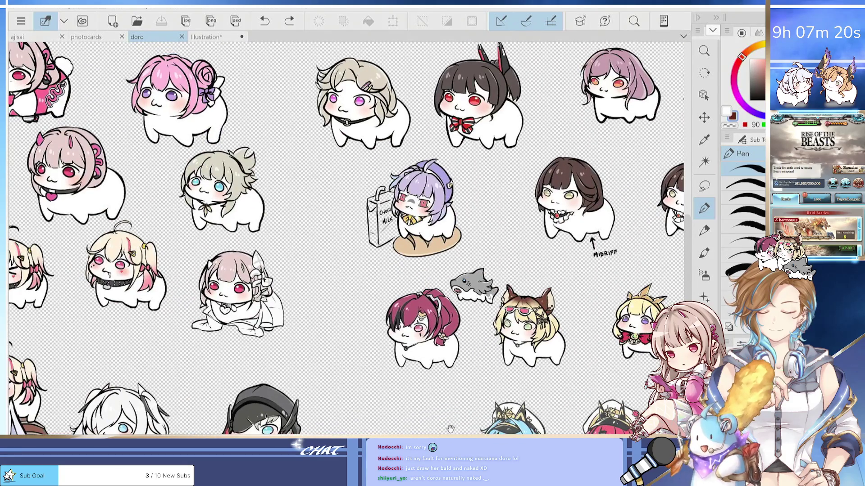
pyautogui.moveTo(449, 427)
pyautogui.mouseDown()
pyautogui.moveTo(551, 463)
pyautogui.moveTo(548, 485)
pyautogui.mouseUp()
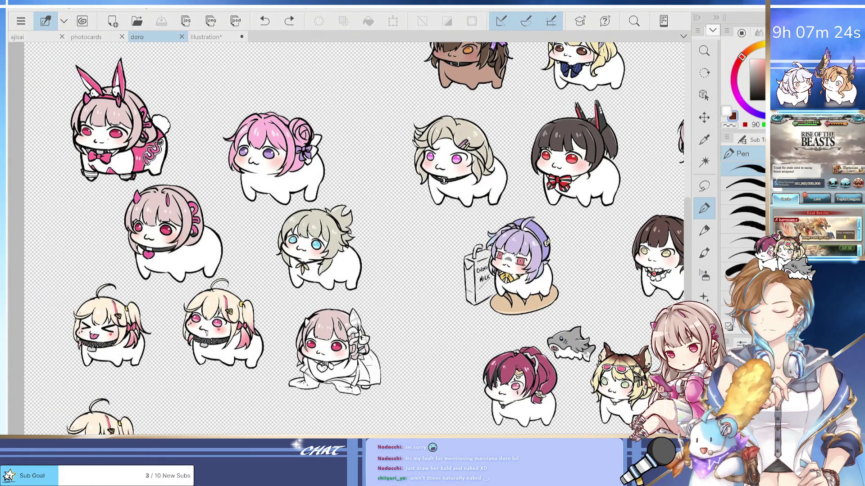
pyautogui.scroll(-2, 573, 399)
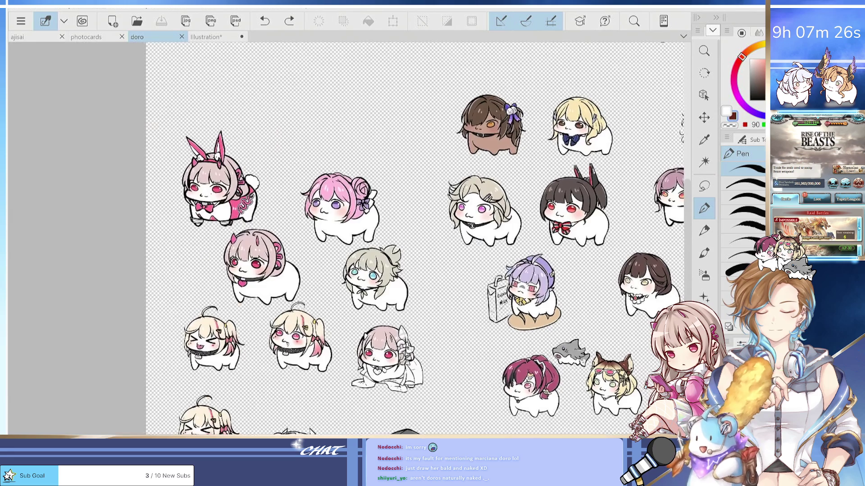
pyautogui.moveTo(473, 238); pyautogui.dragTo(238, 225)
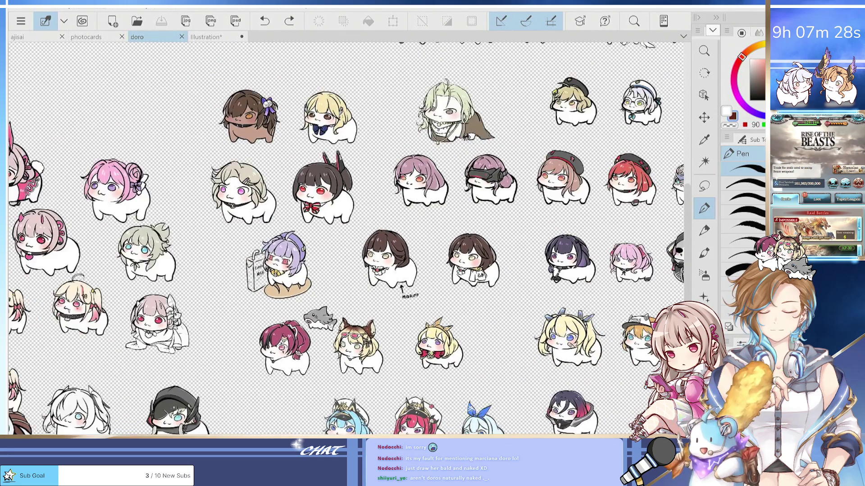
pyautogui.scroll(-2, 444, 315)
pyautogui.scroll(1, 566, 315)
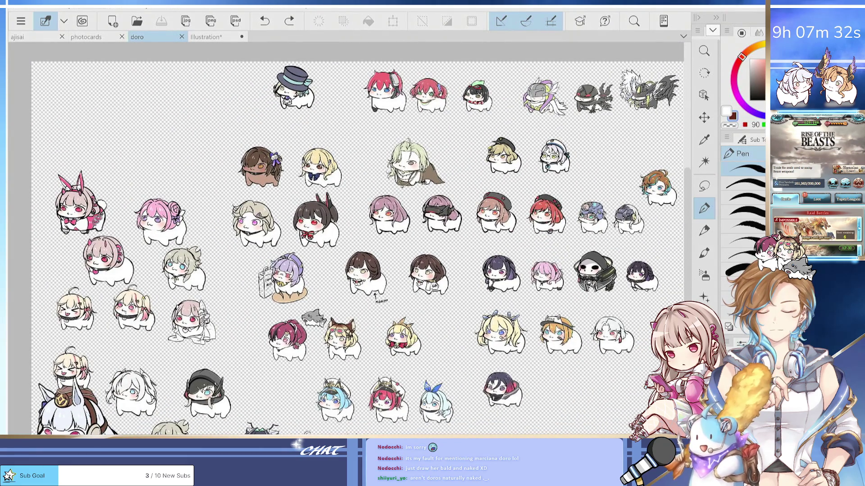
pyautogui.scroll(3, 433, 288)
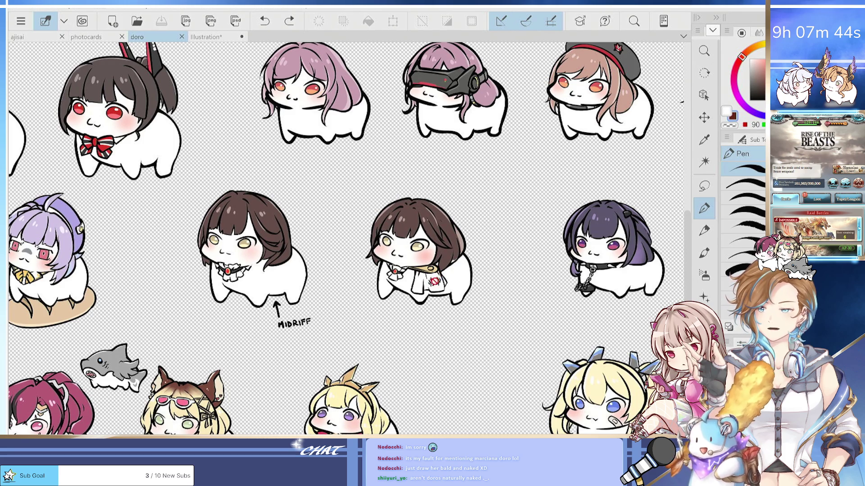
# Nudge the red no-symbol left on the doro's cloth and inspect the neighbouring doros.
pyautogui.moveTo(433, 286); pyautogui.dragTo(391, 281)
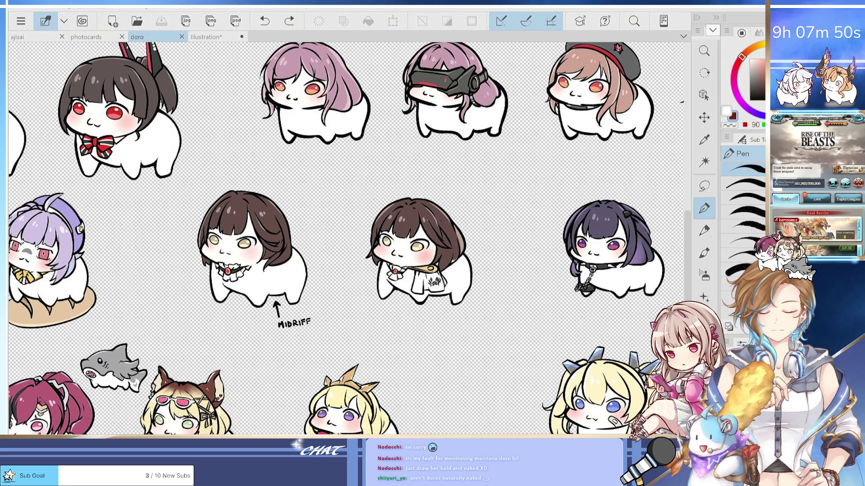
pyautogui.hscroll(3, 345, 239)
pyautogui.hscroll(-1, 346, 238)
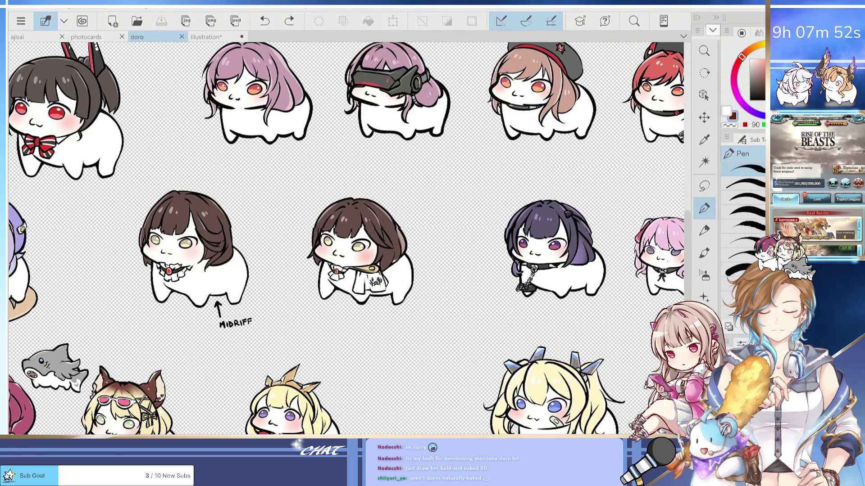
pyautogui.hscroll(-2, 346, 238)
pyautogui.hscroll(10, 345, 239)
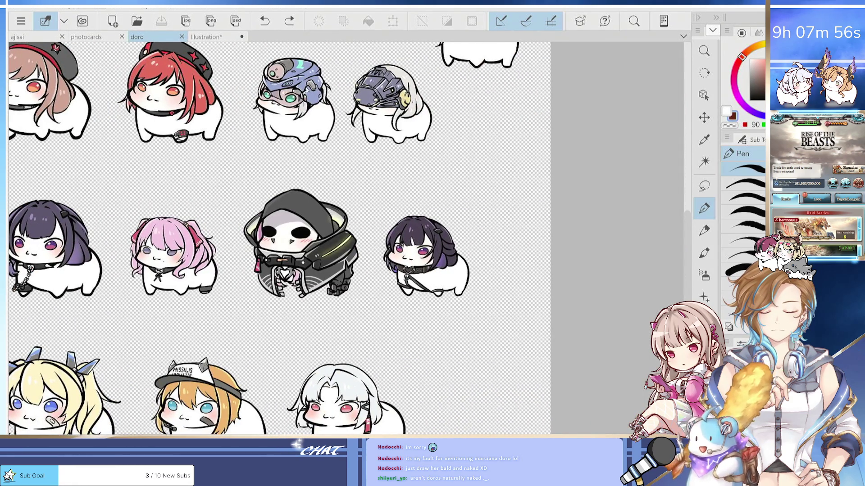
pyautogui.hscroll(-1, 279, 239)
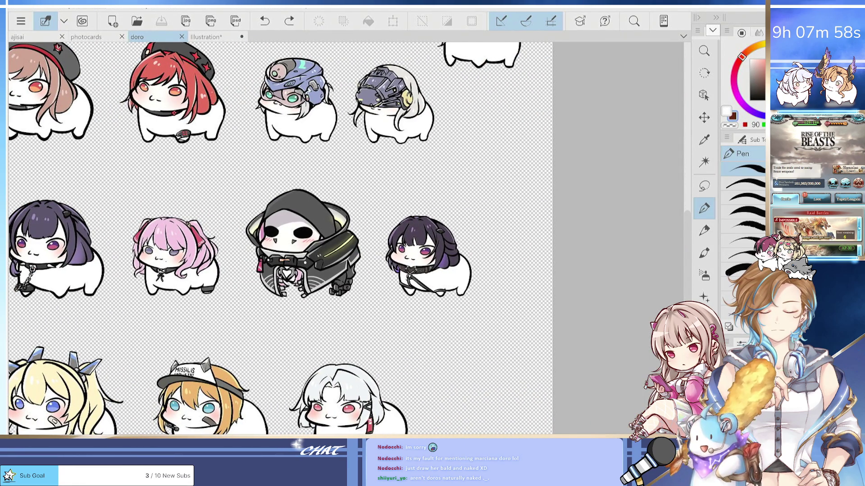
pyautogui.hscroll(-7, 346, 239)
pyautogui.hscroll(-3, 345, 239)
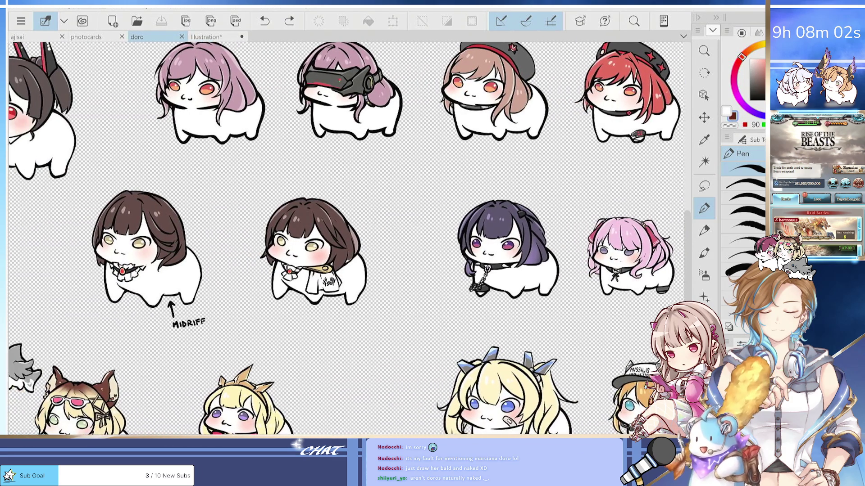
pyautogui.hscroll(-1, 346, 238)
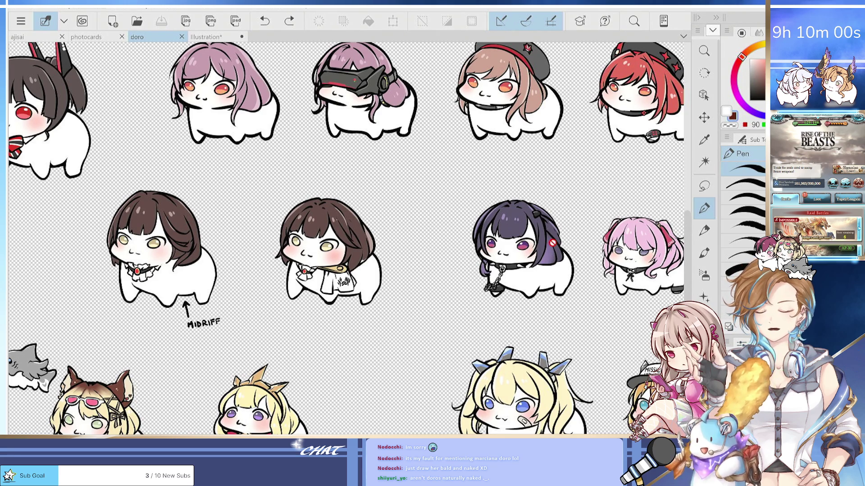
pyautogui.scroll(-2, 433, 397)
pyautogui.scroll(-4, 431, 397)
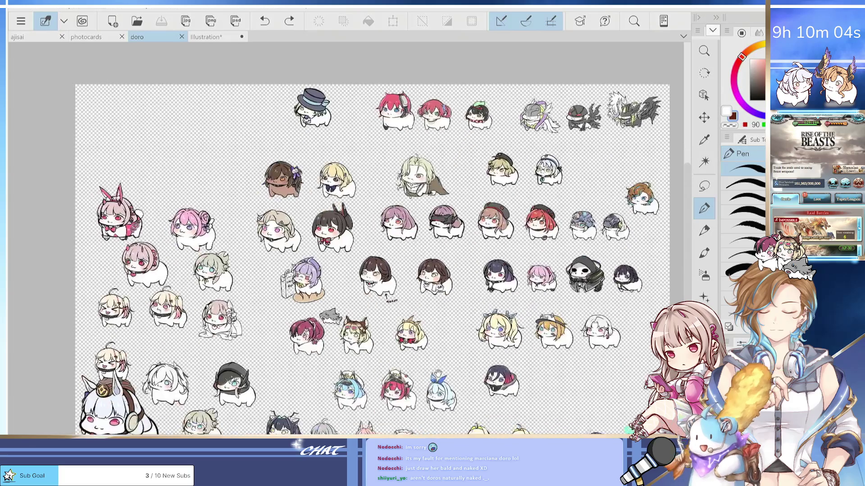
pyautogui.moveTo(416, 407); pyautogui.dragTo(407, 375)
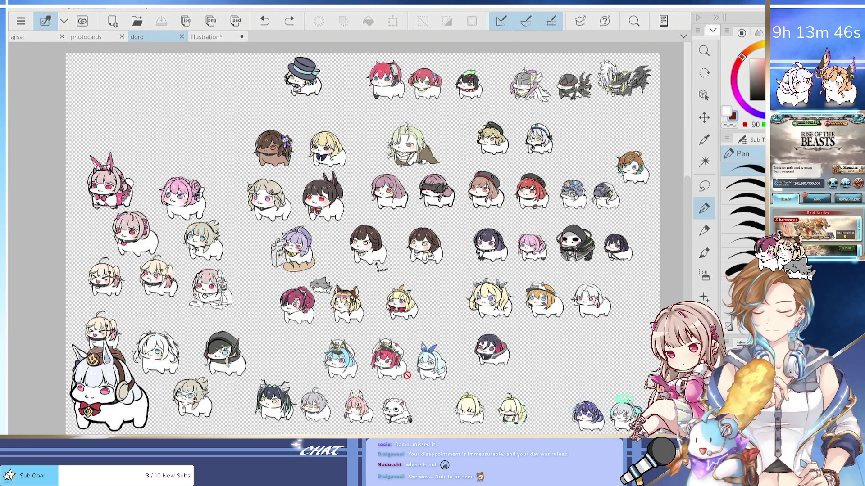
pyautogui.scroll(3, 407, 376)
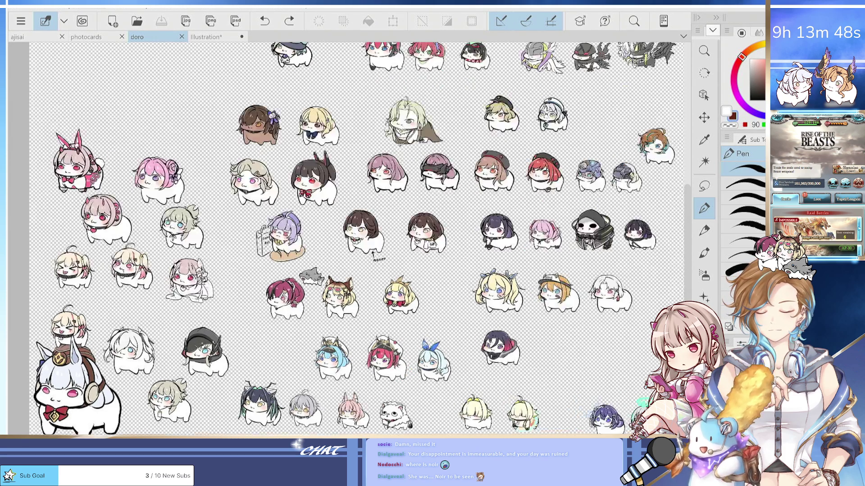
pyautogui.scroll(-2, 407, 375)
pyautogui.scroll(-3, 356, 239)
pyautogui.scroll(3, 355, 238)
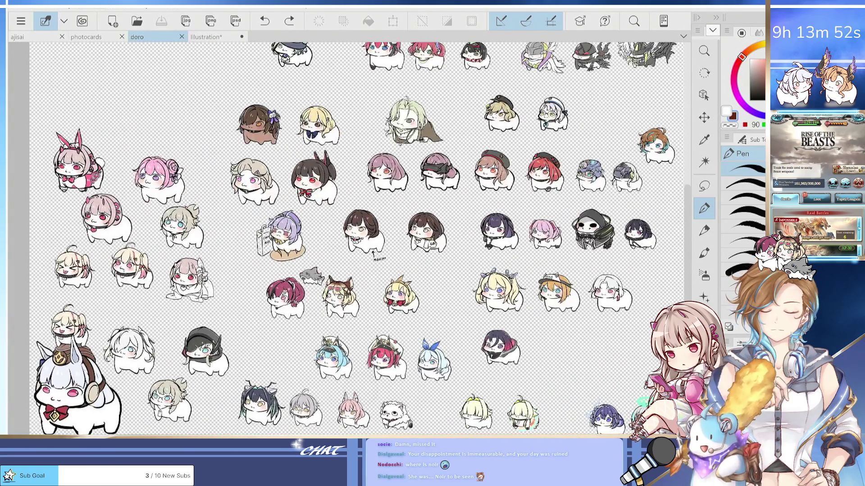
pyautogui.scroll(-3, 360, 239)
pyautogui.scroll(2, 360, 239)
pyautogui.moveTo(360, 252)
pyautogui.mouseDown()
pyautogui.moveTo(334, 244)
pyautogui.moveTo(341, 237)
pyautogui.mouseUp()
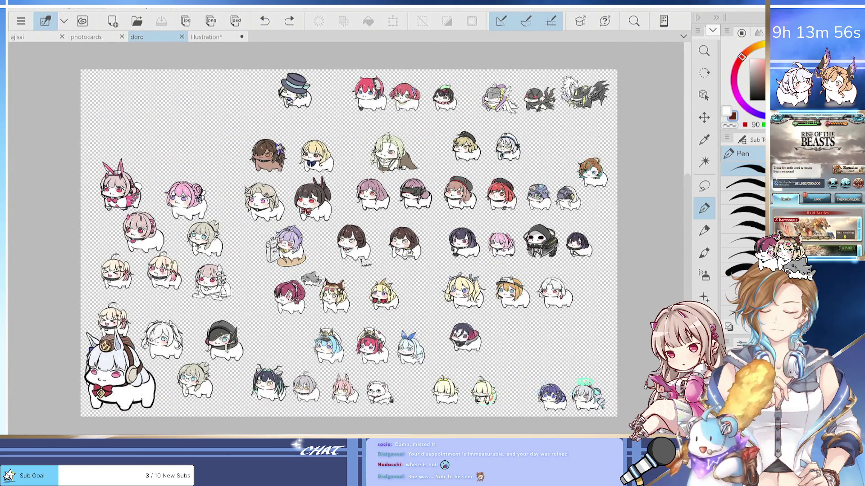
pyautogui.scroll(2, 401, 270)
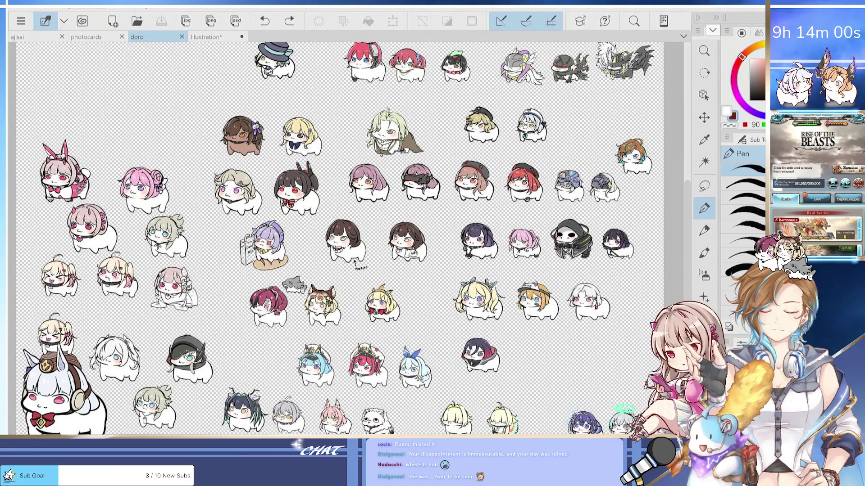
pyautogui.scroll(-3, 342, 238)
pyautogui.scroll(2, 343, 239)
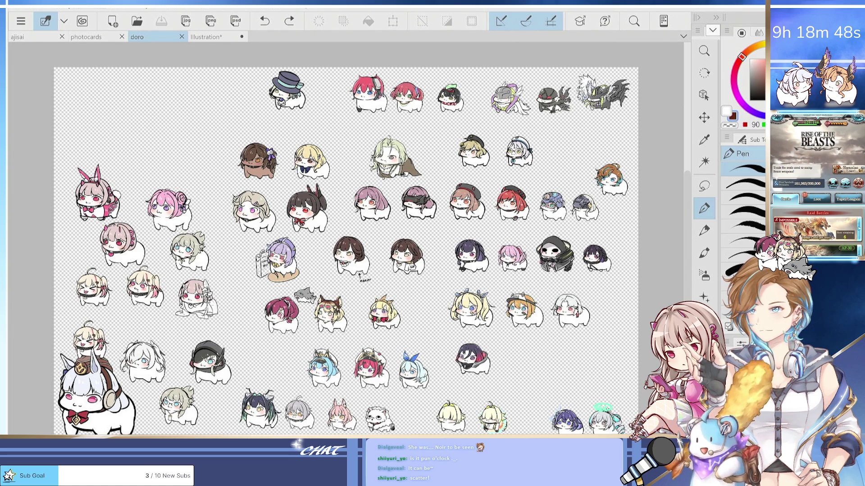
pyautogui.moveTo(346, 251)
pyautogui.mouseDown()
pyautogui.moveTo(393, 253)
pyautogui.moveTo(353, 247)
pyautogui.mouseUp()
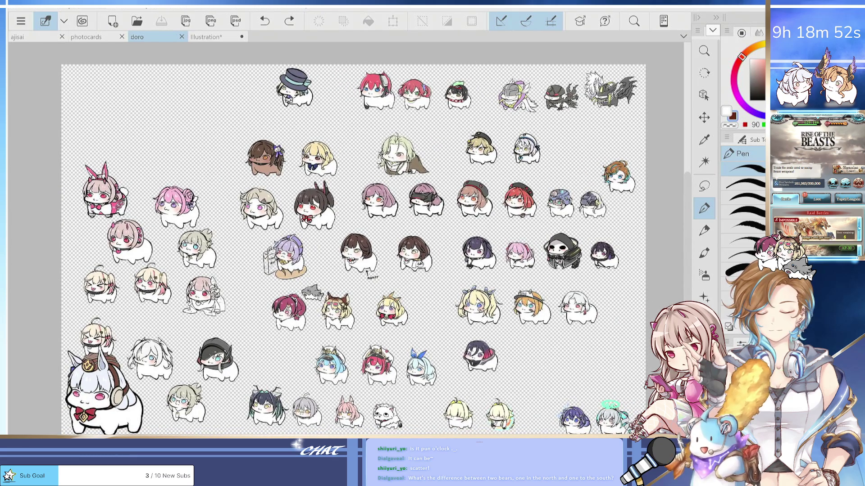